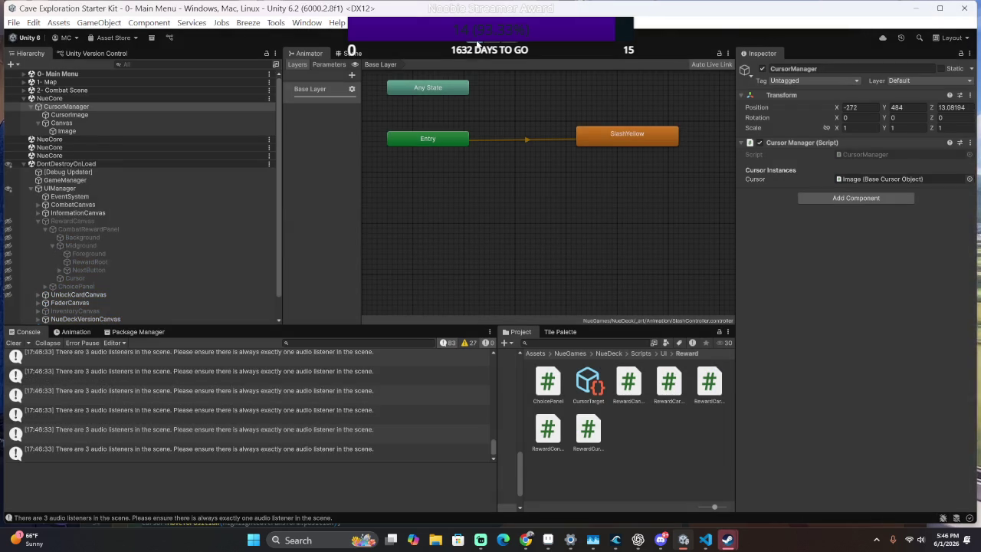
# In CursorArea's Start(), add Cursor.Transform.SetParent(transform); after the Targets assignment.
pyautogui.hotkey('alt', 'Tab')
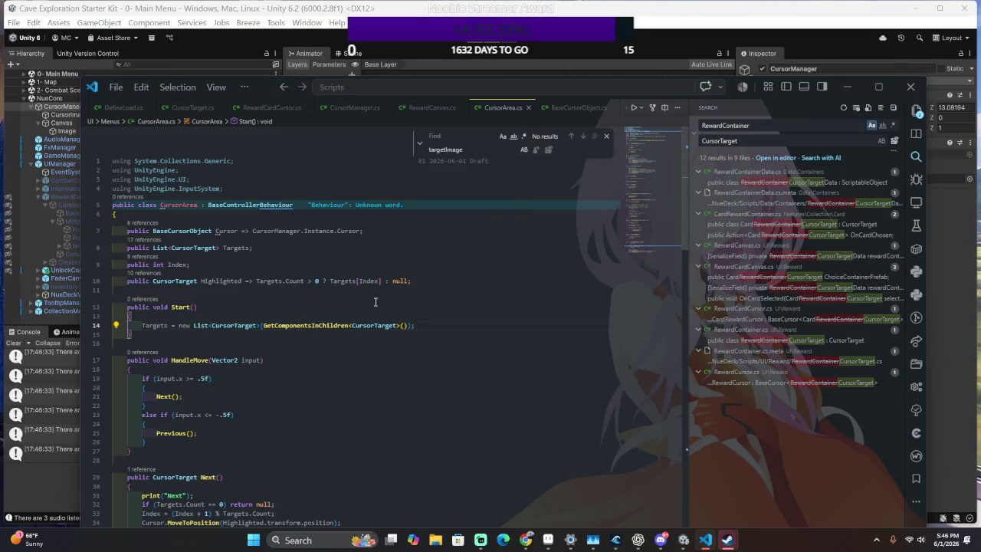
pyautogui.scroll(-3, 250, 283)
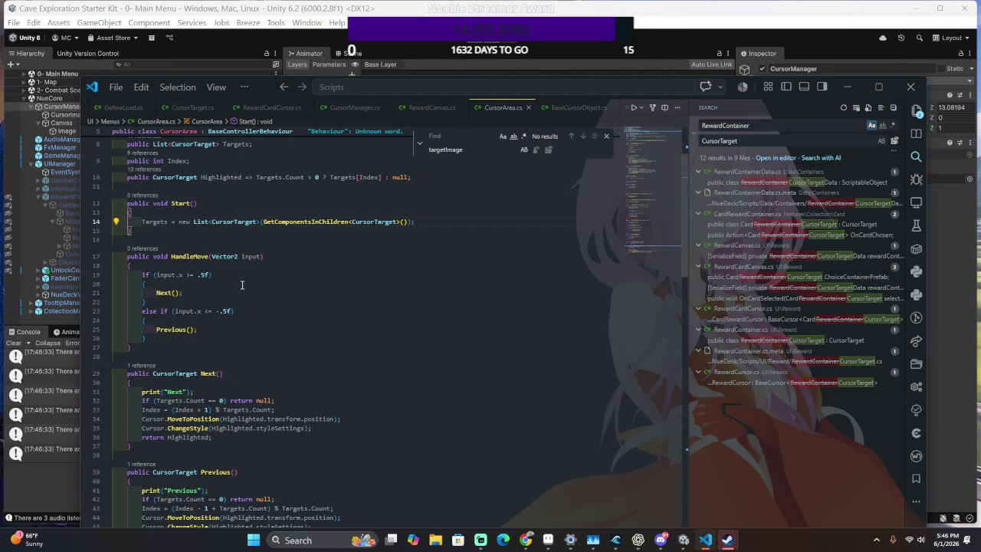
pyautogui.scroll(2, 455, 221)
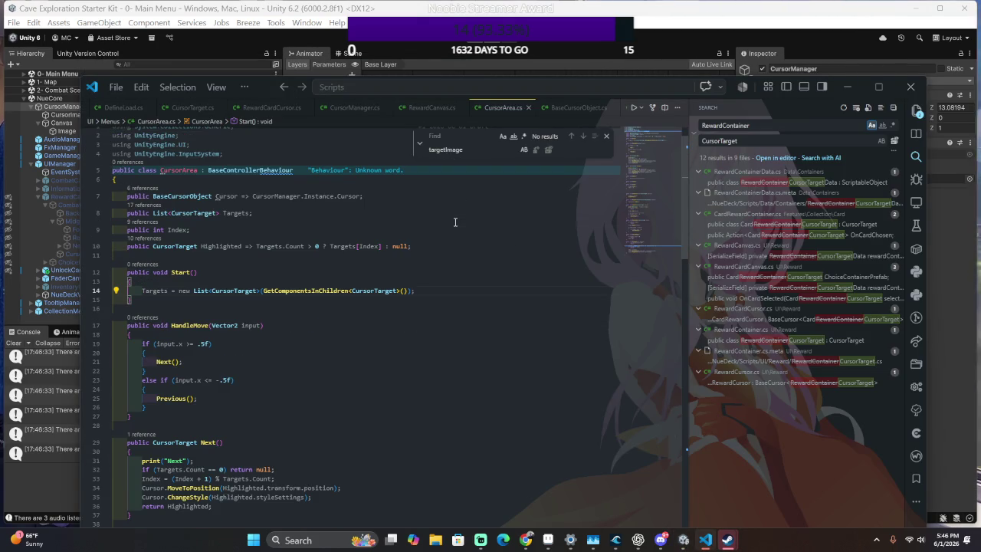
pyautogui.scroll(-1, 455, 221)
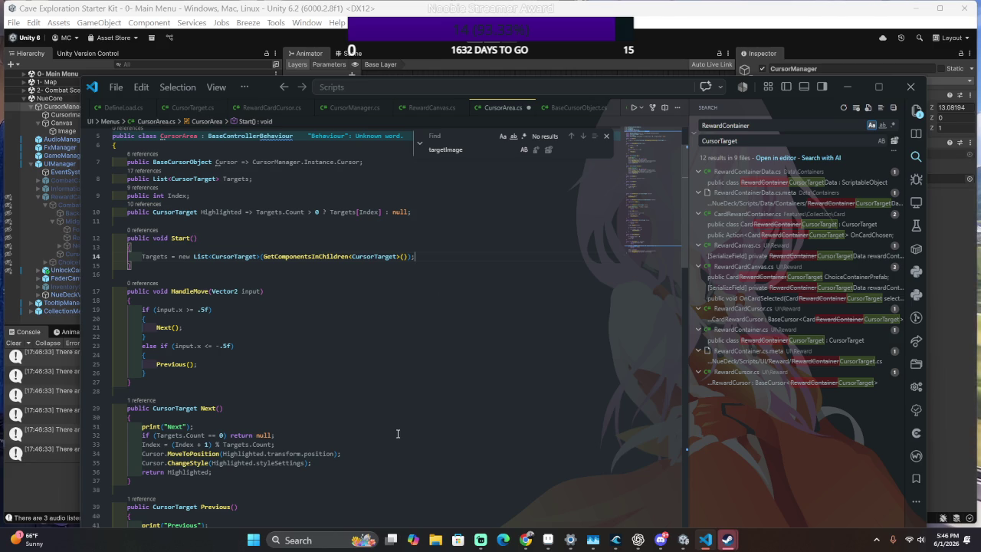
pyautogui.press('Return')
pyautogui.write('Cy')
pyautogui.press('BackSpace')
pyautogui.write('y')
pyautogui.press('BackSpace')
pyautogui.write('urs')
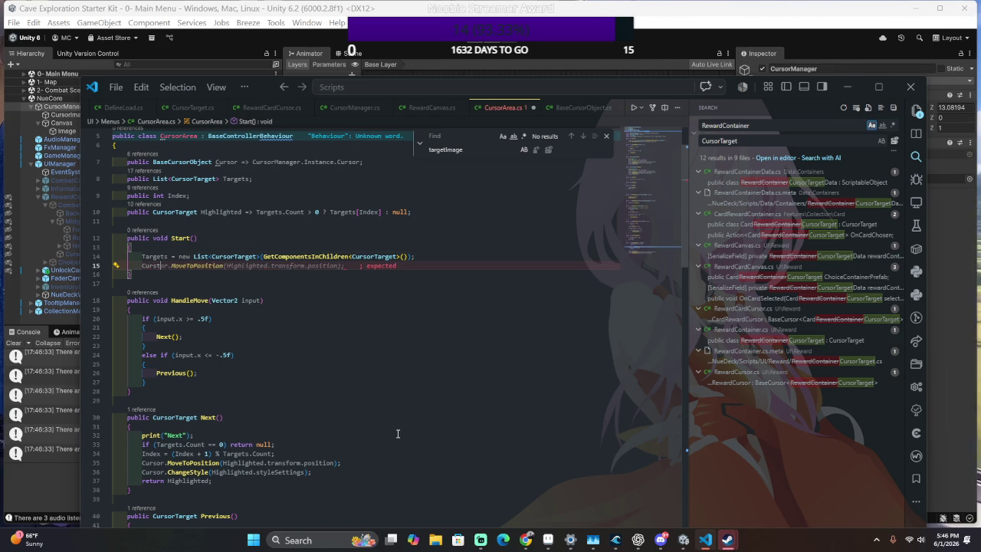
pyautogui.write('or.Ta')
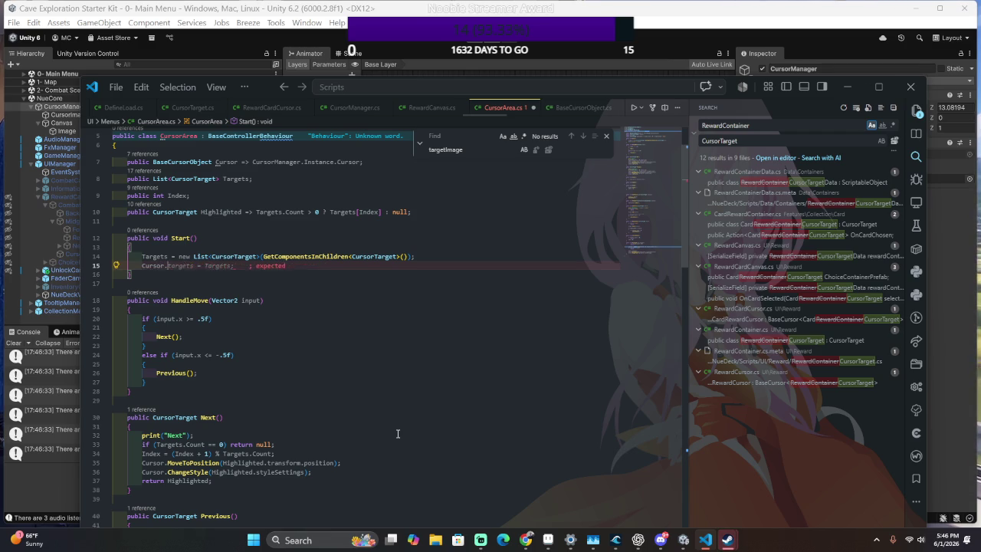
pyautogui.press('BackSpace')
pyautogui.write('rabn')
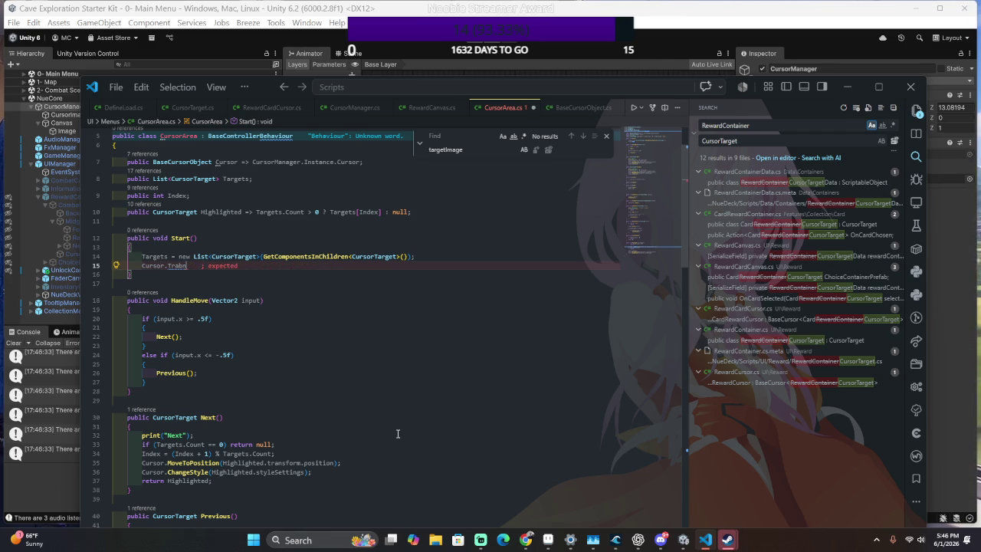
pyautogui.write('bs')
pyautogui.press('BackSpace')
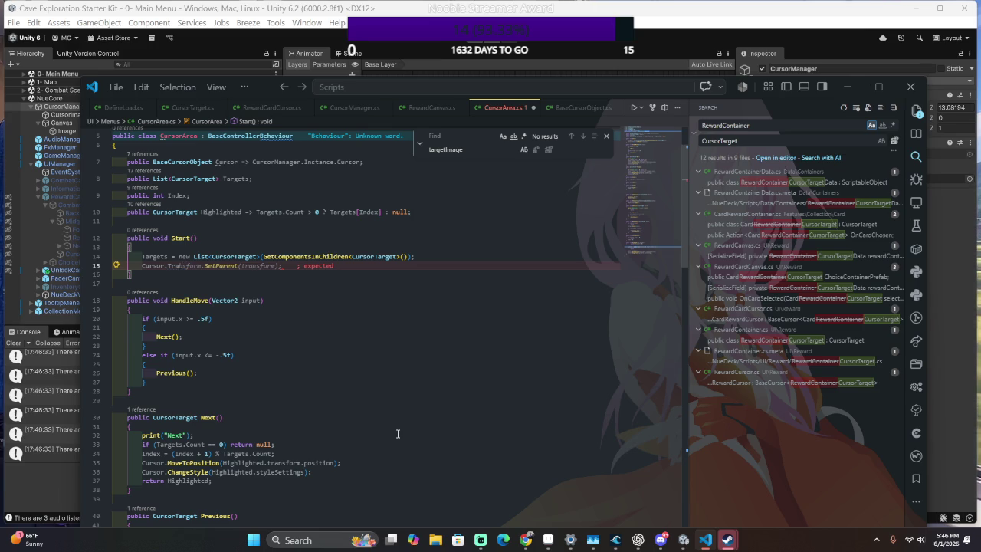
pyautogui.press('Tab')
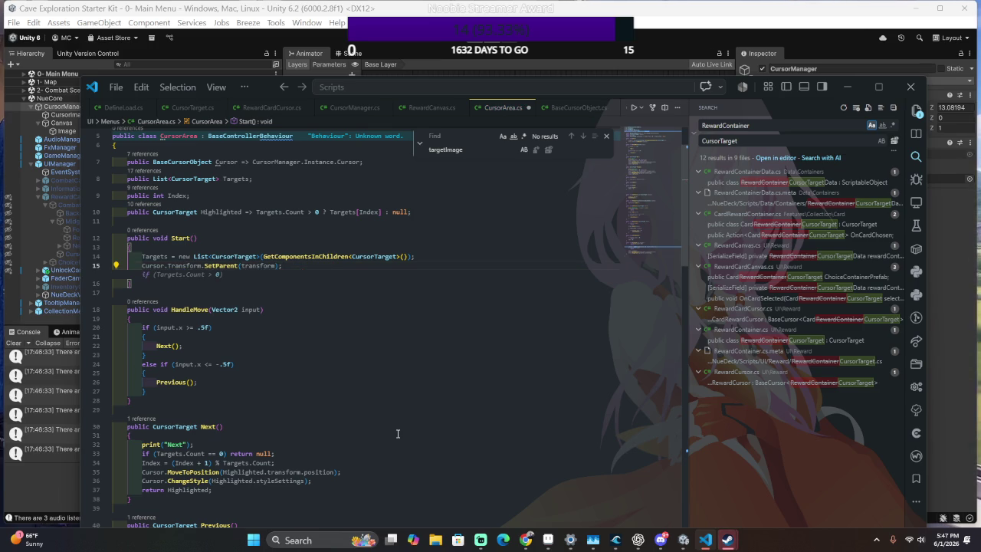
# Add a Cursor.MoveToPosition call to the highlighted target on the next line, then return to Unity.
pyautogui.press('Return')
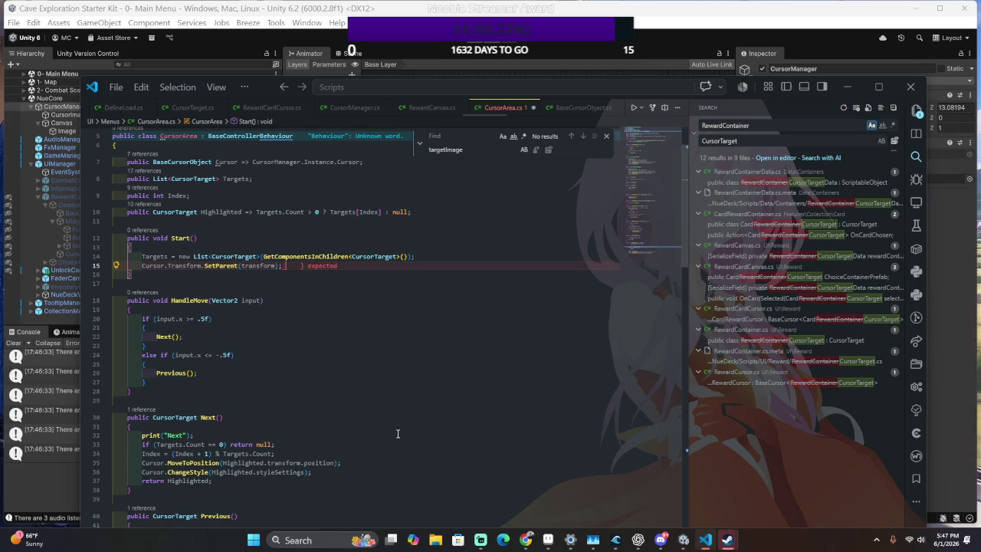
pyautogui.write('CycleCursor();')
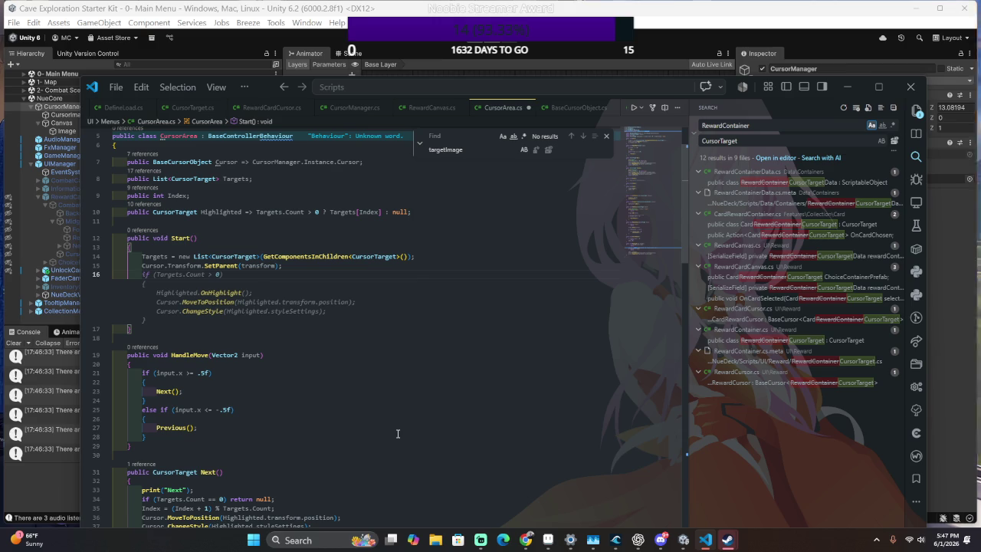
pyautogui.hotkey('ctrl', 'BackSpace')
pyautogui.hotkey('ctrl', 'BackSpace')
pyautogui.write('Cursor.')
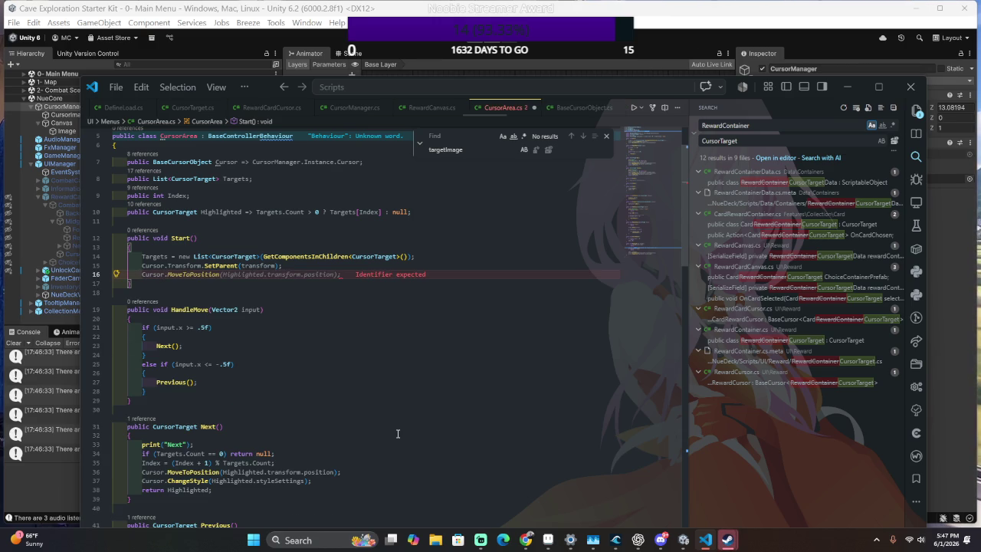
pyautogui.press('Tab')
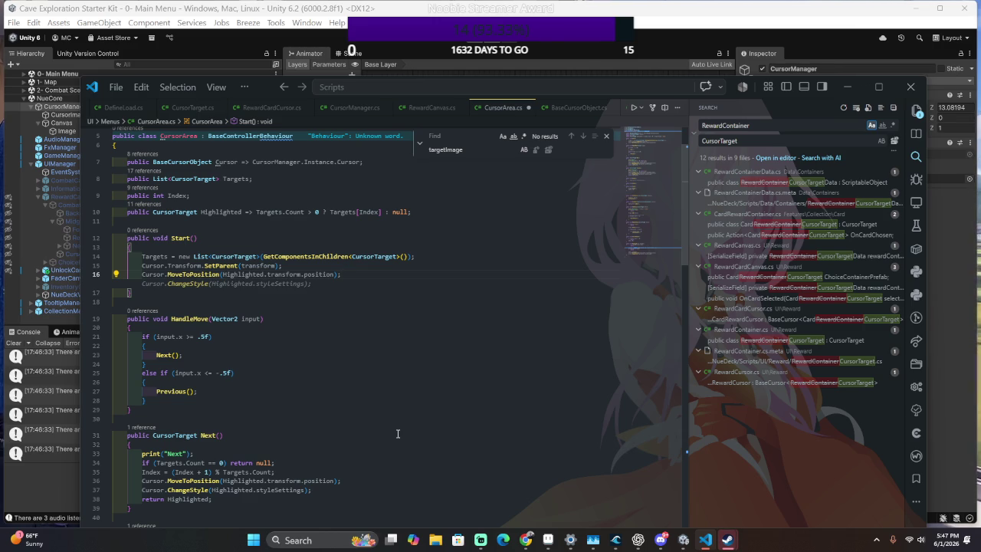
pyautogui.hotkey('alt', 'Tab')
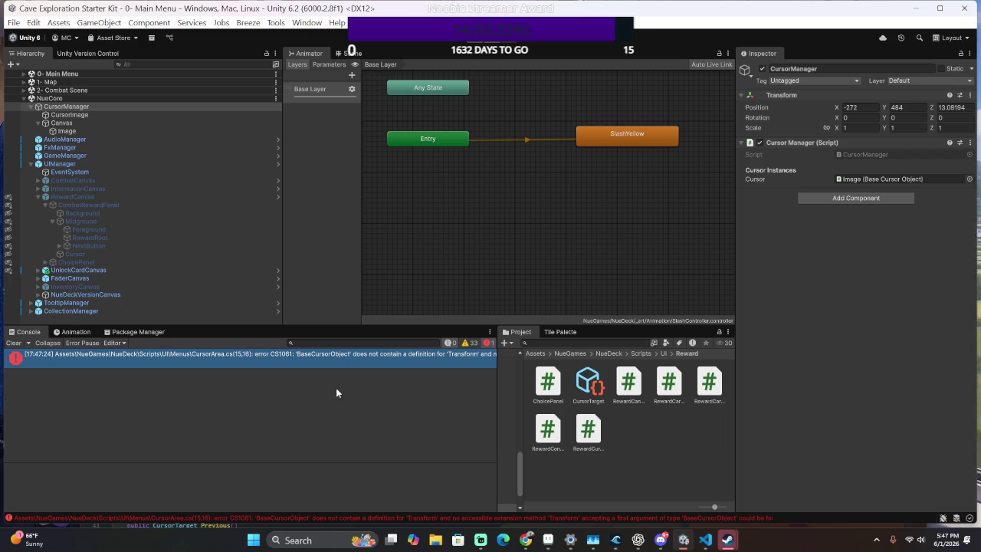
# Open the CS1061 error in CursorArea.cs and widen the Console to read the full message.
pyautogui.doubleClick(451, 362)
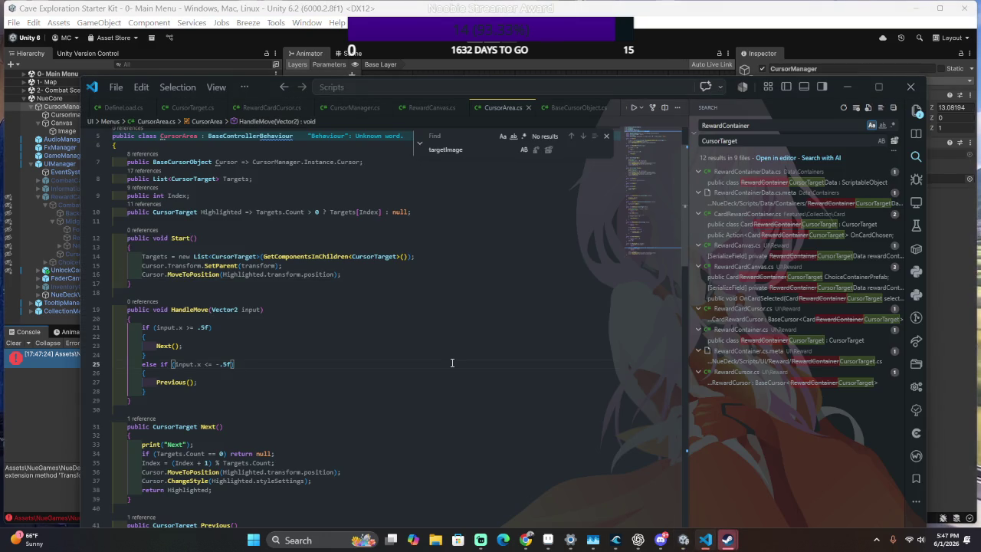
pyautogui.click(314, 293)
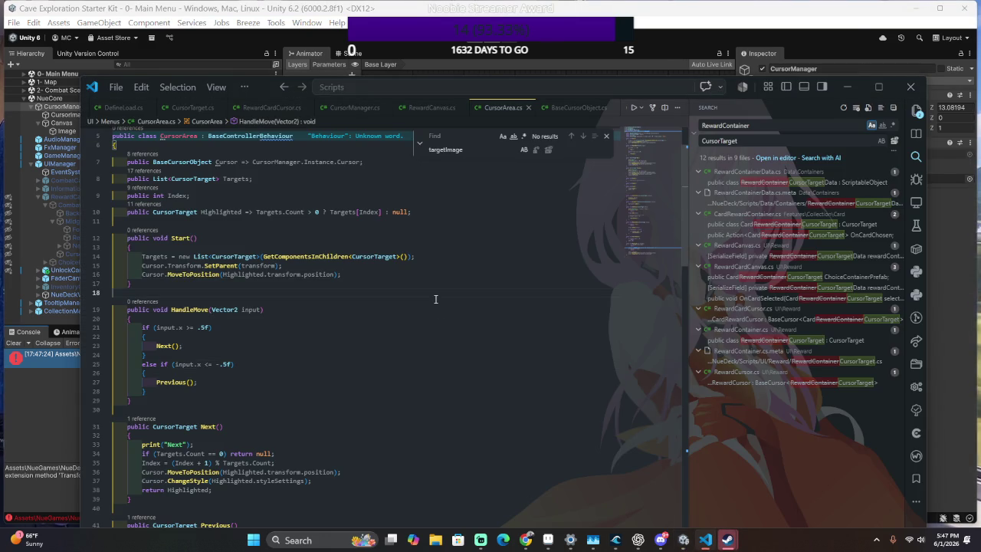
pyautogui.click(390, 286)
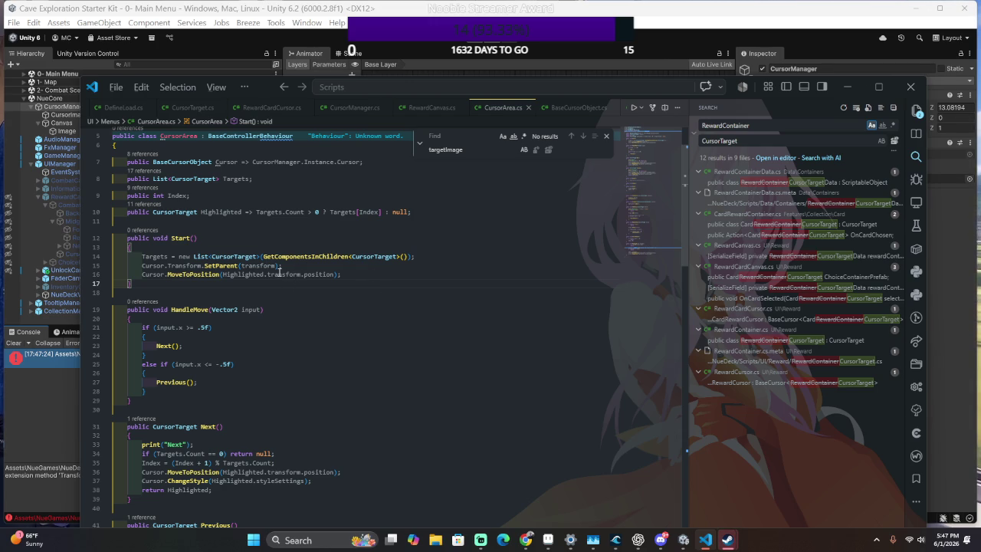
pyautogui.hotkey('alt', 'Tab')
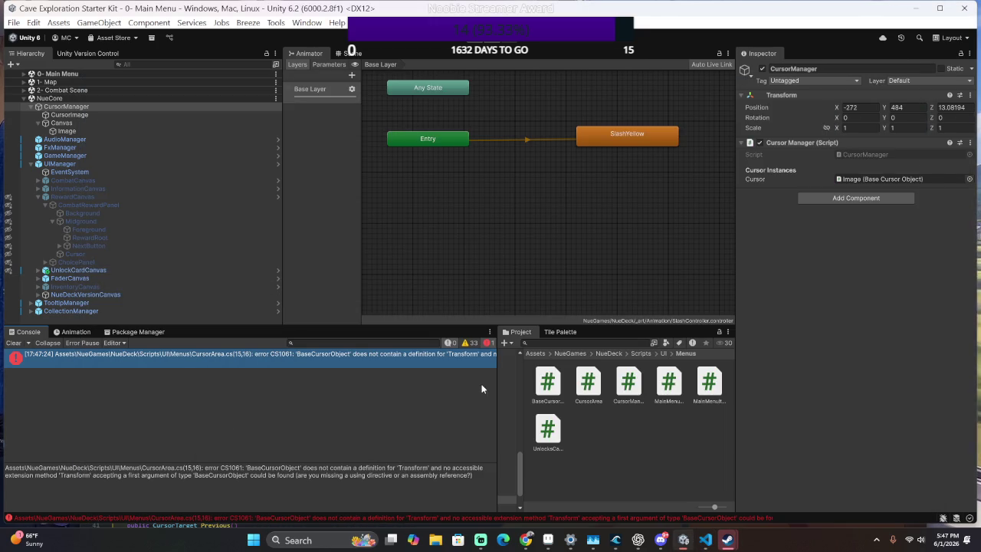
pyautogui.moveTo(498, 383); pyautogui.dragTo(638, 385)
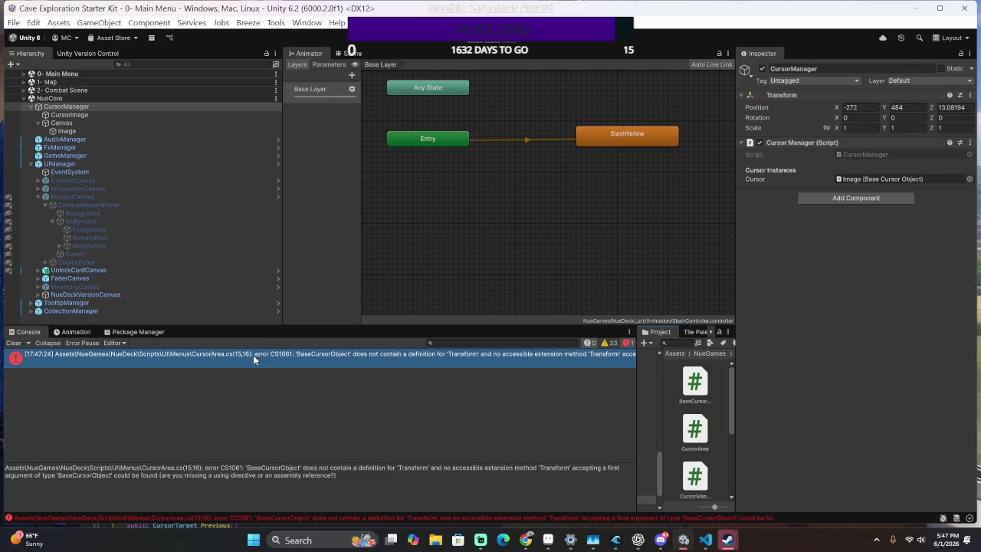
pyautogui.hotkey('alt', 'Tab')
# Change Cursor.Transform to Cursor.transform on line 15 and let Unity recompile.
pyautogui.moveTo(221, 274); pyautogui.dragTo(339, 274)
pyautogui.click(293, 266)
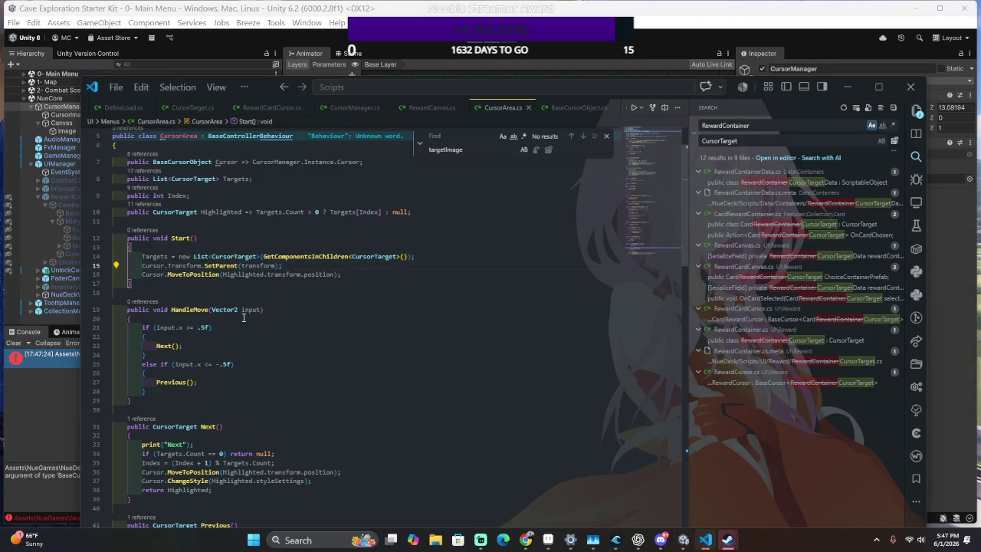
pyautogui.press('BackSpace')
pyautogui.write('t')
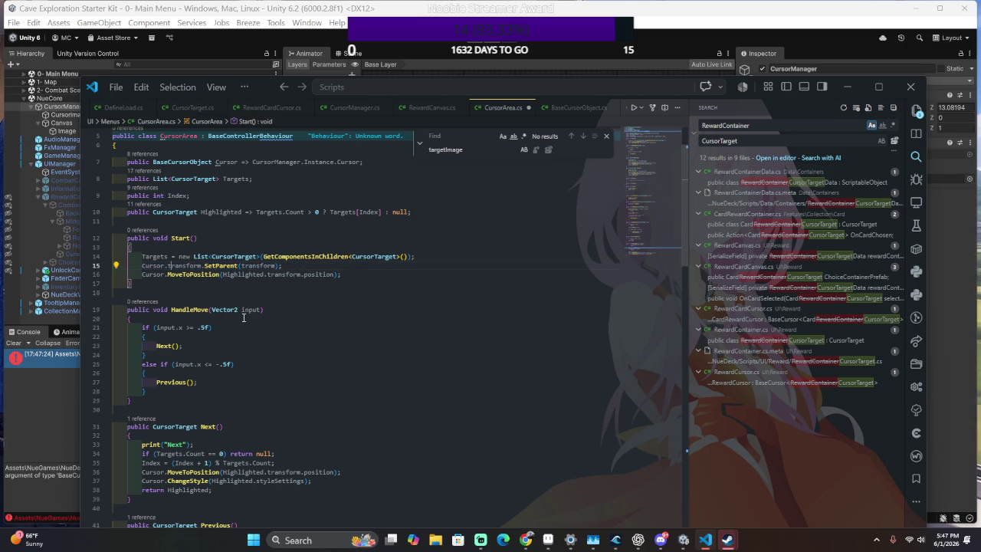
pyautogui.hotkey('alt', 'Tab')
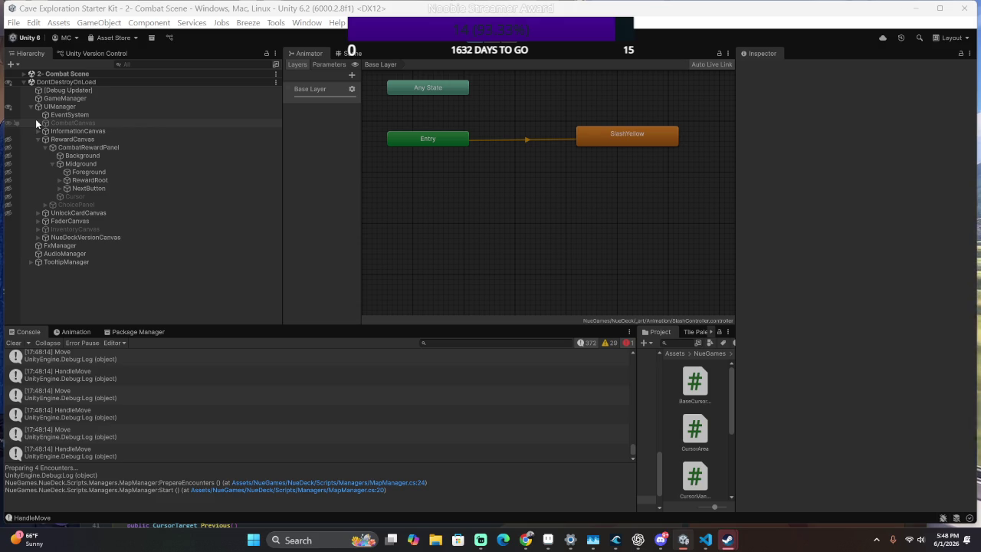
# Look over the Combat Scene's Debug Updater and UIManager objects, then stop Play mode.
pyautogui.click(24, 73)
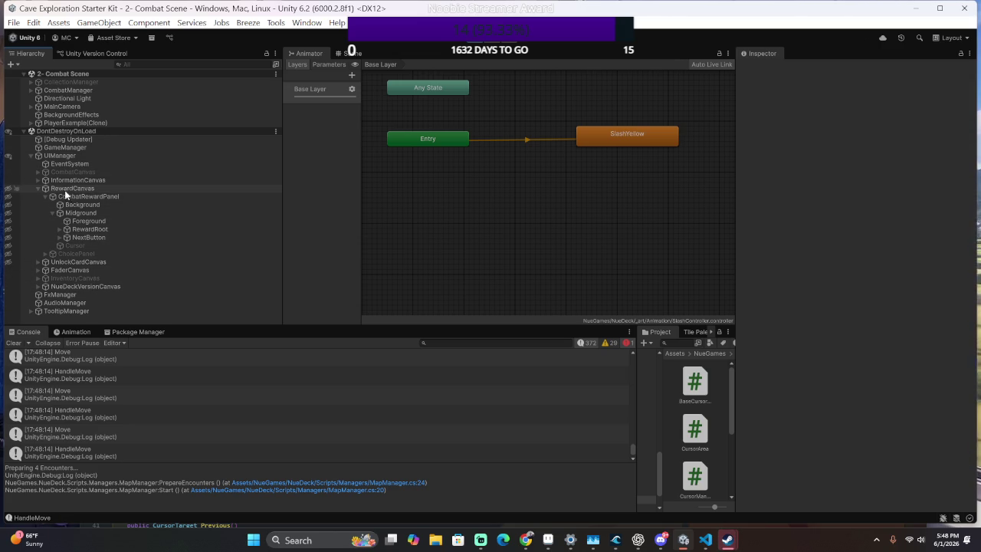
pyautogui.click(34, 139)
pyautogui.click(30, 157)
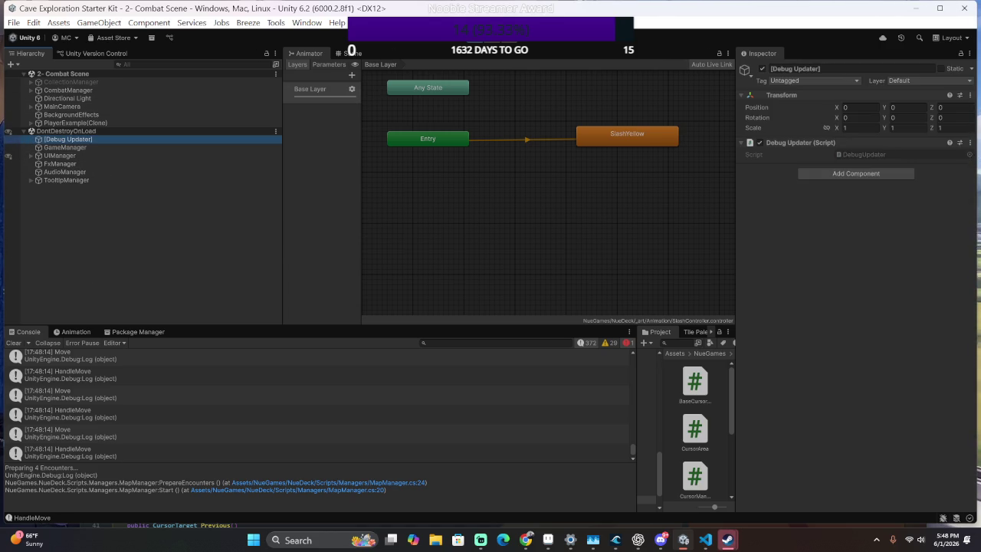
pyautogui.click(475, 43)
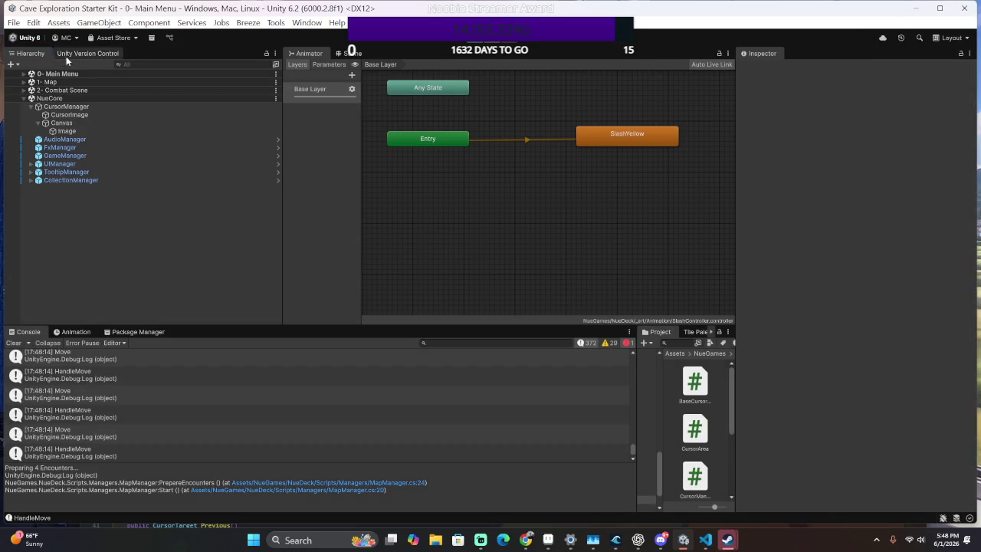
# Select CursorManager and search its Add Component list for 'Dont', then clear the search.
pyautogui.click(118, 106)
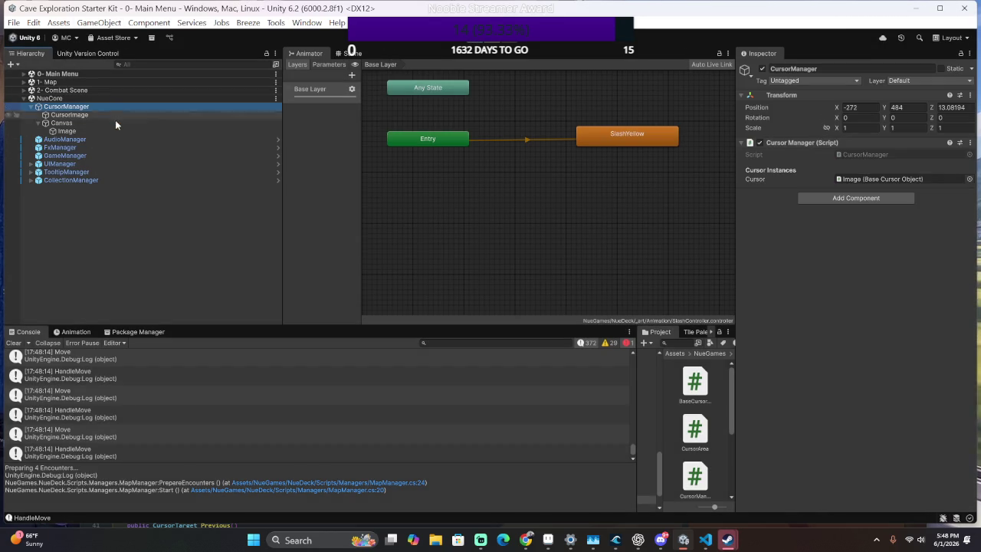
pyautogui.click(818, 198)
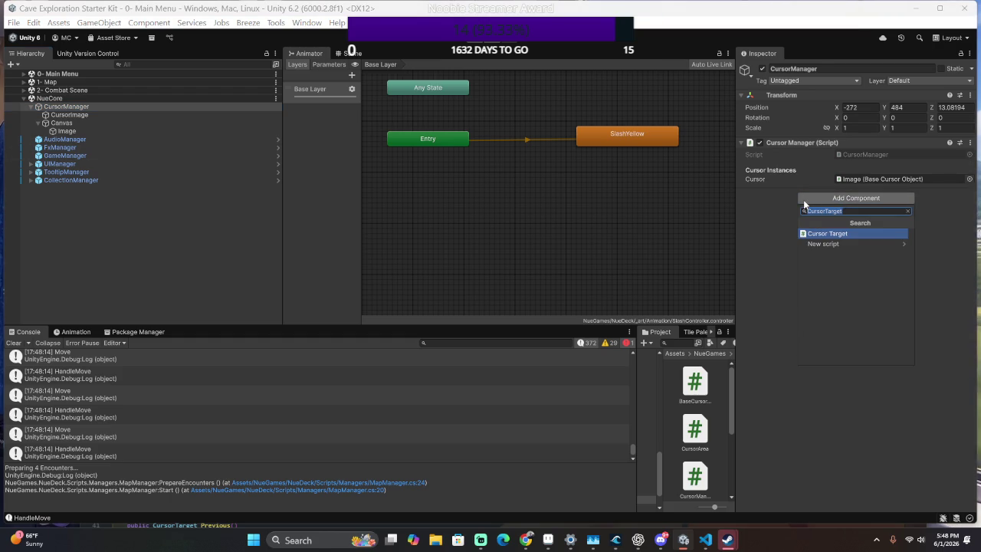
pyautogui.write('Dont')
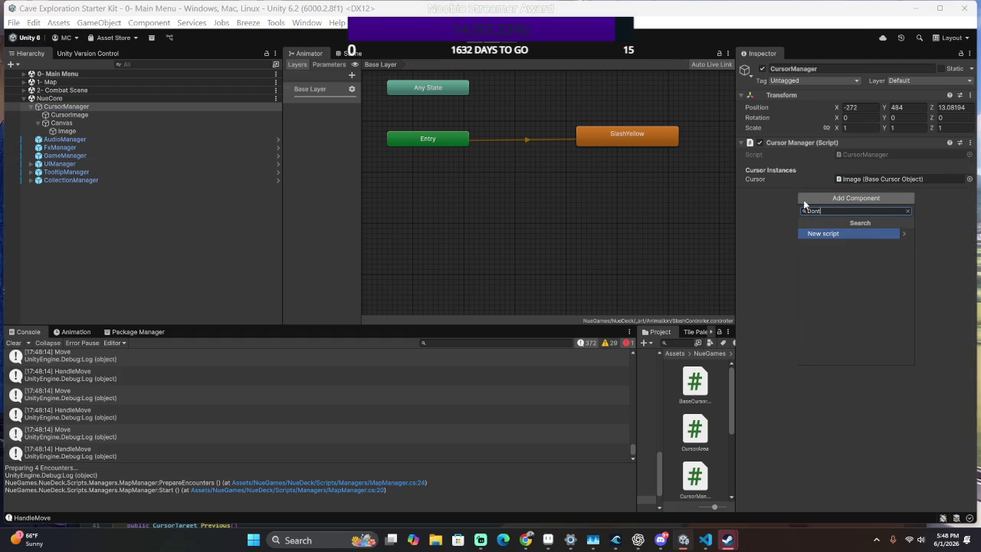
pyautogui.press('BackSpace')
pyautogui.press('BackSpace')
pyautogui.press('BackSpace')
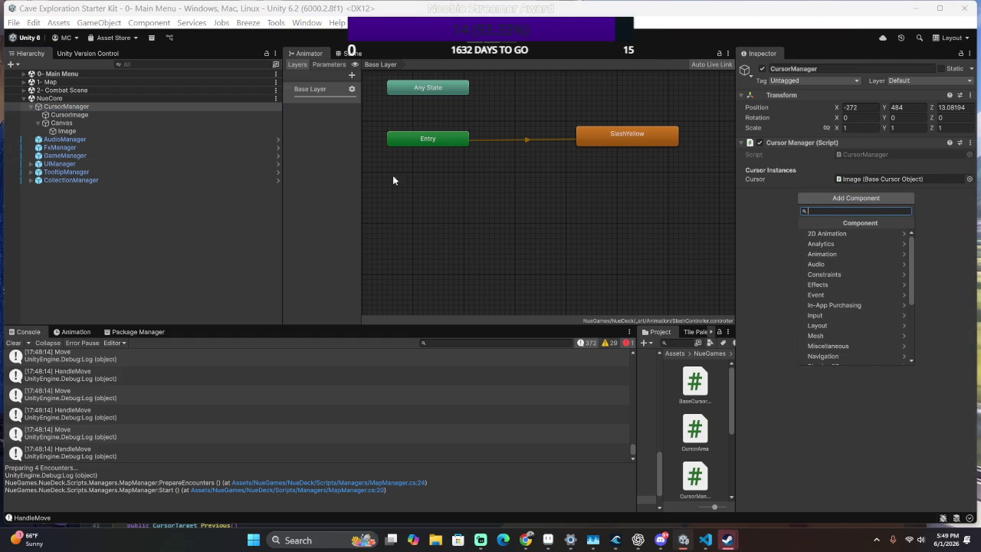
# Select FxManager and open its FxManager.cs script from the Inspector's Script field.
pyautogui.click(127, 146)
pyautogui.scroll(-2, 948, 270)
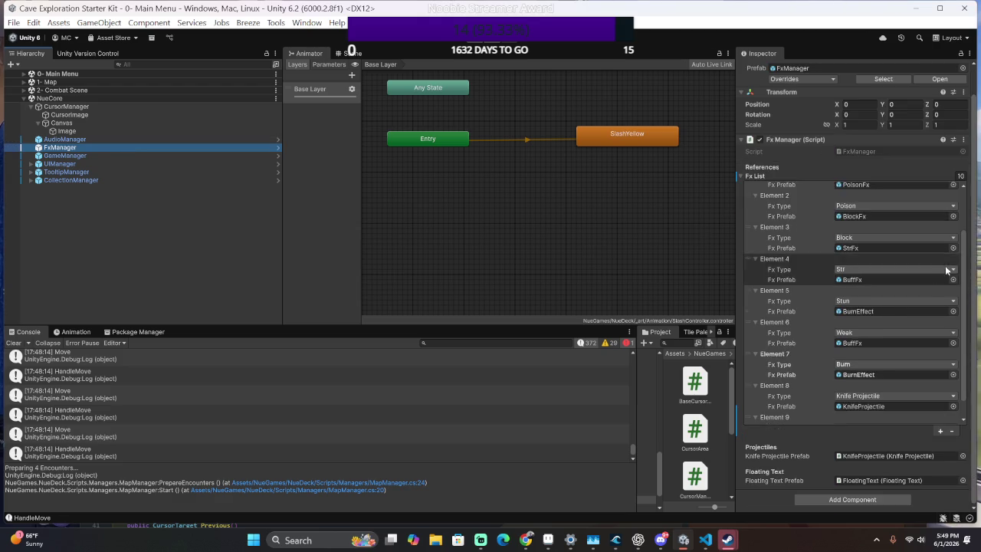
pyautogui.scroll(-1, 927, 286)
pyautogui.scroll(2, 814, 164)
pyautogui.scroll(-1, 819, 161)
pyautogui.click(862, 150)
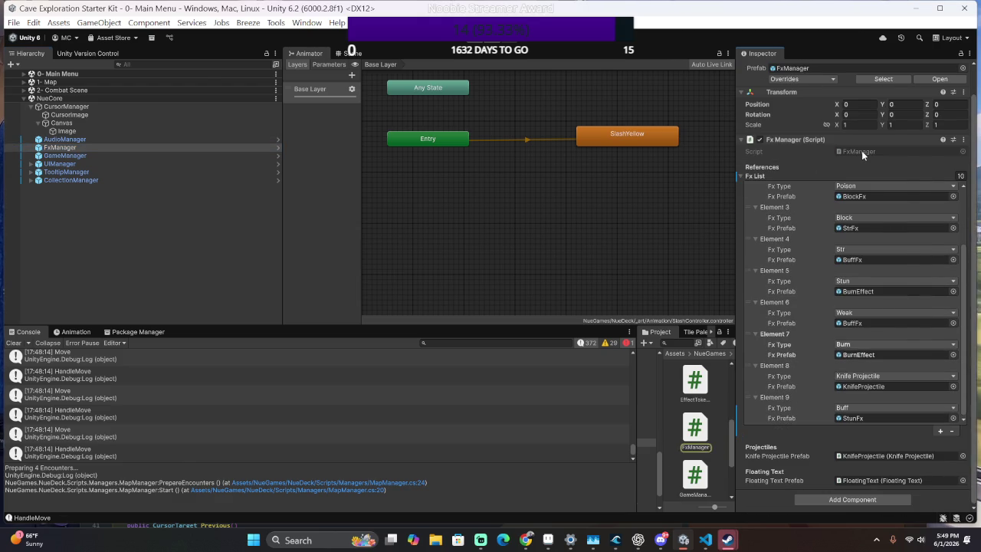
pyautogui.scroll(10, 411, 285)
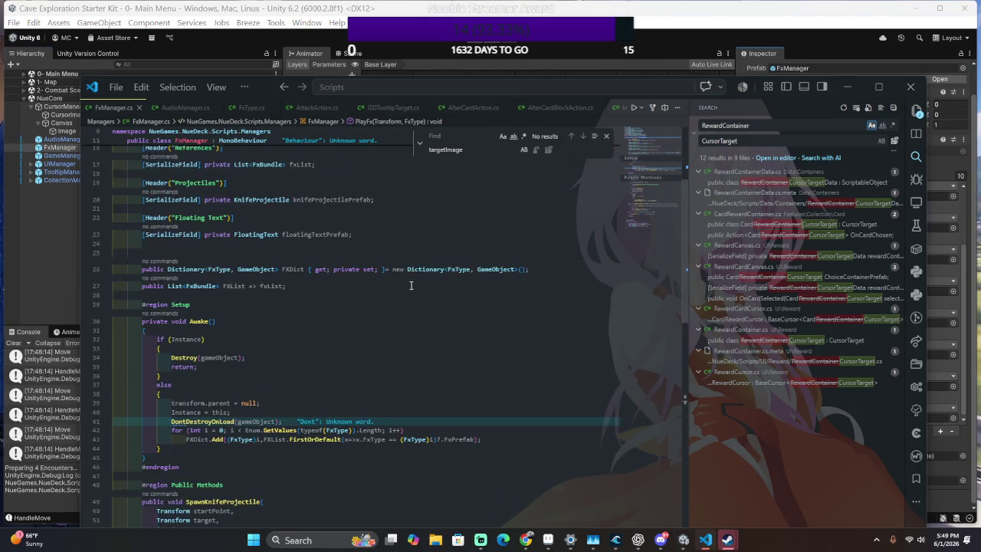
# Find the DontDestroyOnLoad line in FxManager.cs's Awake, then go back to CursorArea.cs.
pyautogui.scroll(5, 410, 285)
pyautogui.scroll(-10, 411, 285)
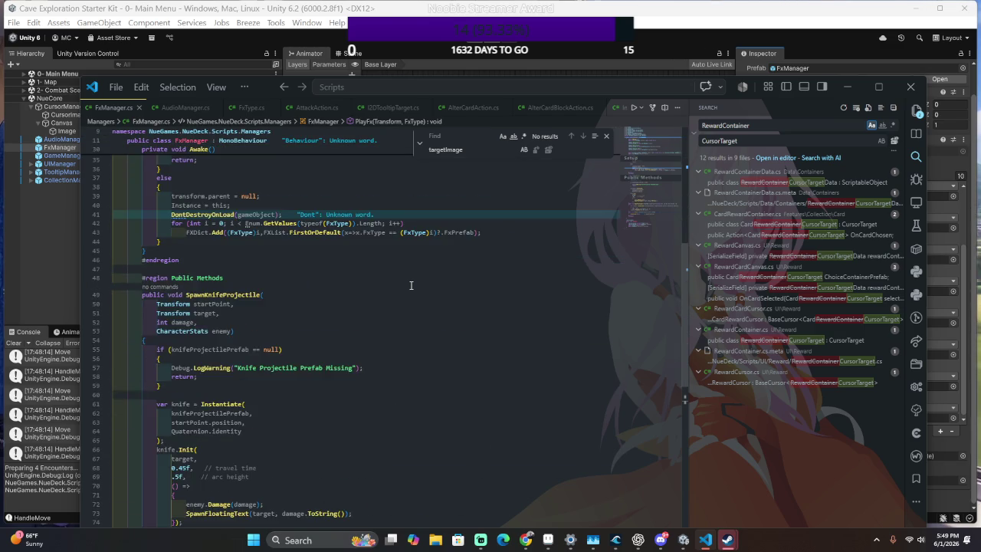
pyautogui.scroll(2, 411, 285)
pyautogui.click(358, 280)
pyautogui.scroll(2, 357, 286)
pyautogui.scroll(3, 357, 286)
pyautogui.scroll(3, 357, 286)
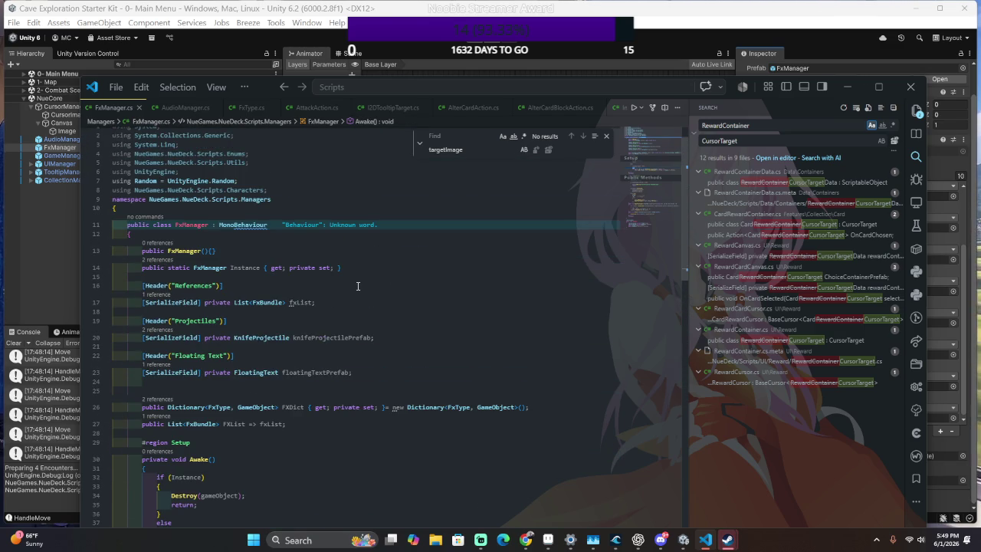
pyautogui.scroll(-15, 357, 286)
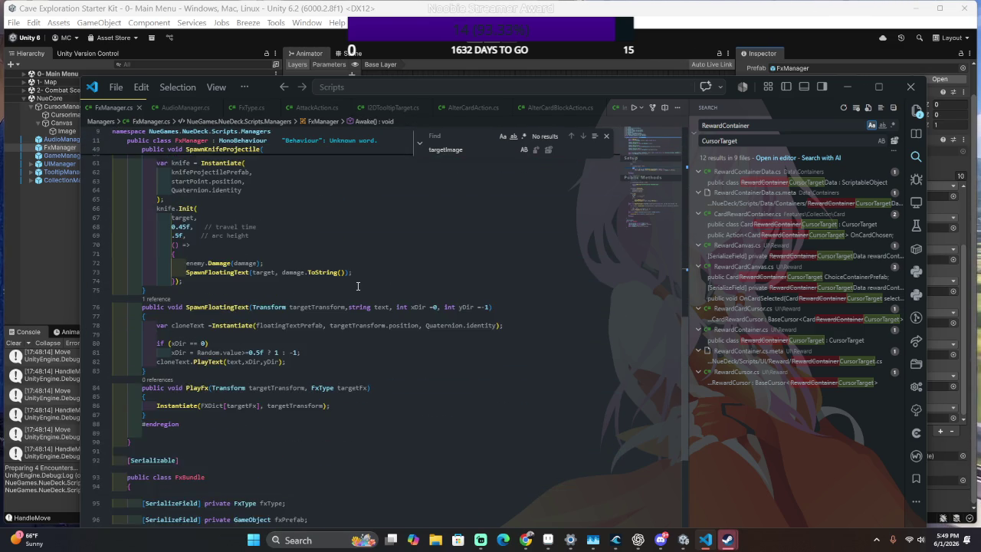
pyautogui.scroll(-3, 357, 286)
pyautogui.scroll(11, 357, 286)
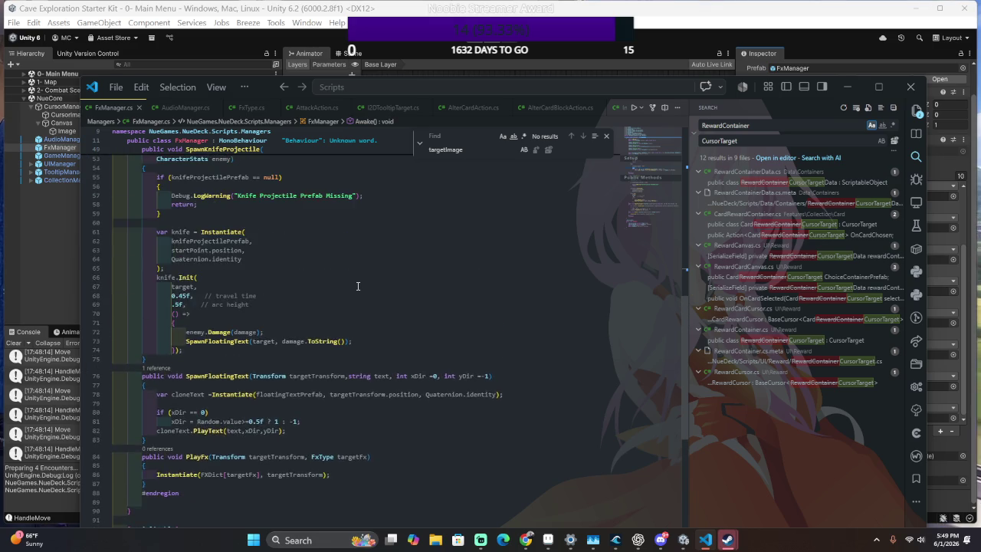
pyautogui.scroll(3, 357, 286)
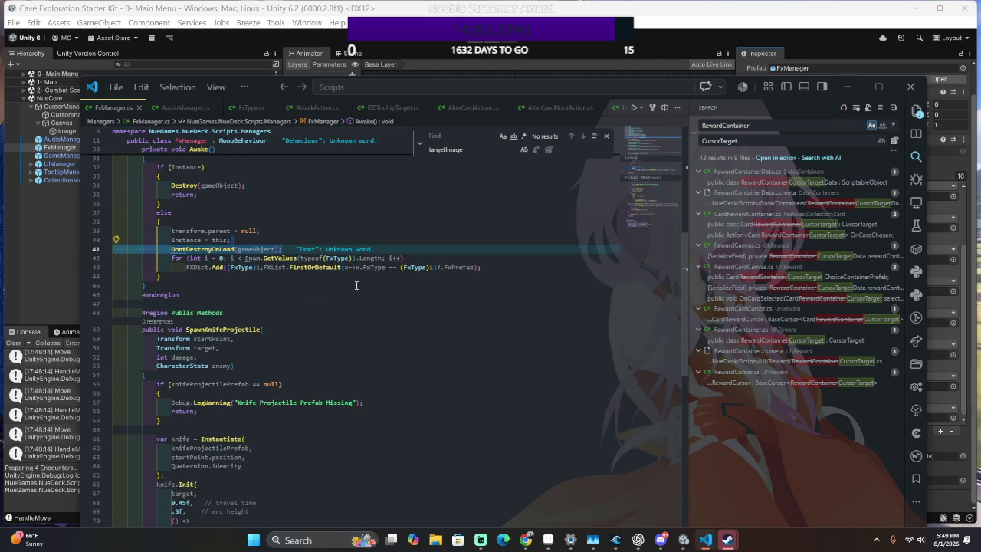
pyautogui.scroll(5, 348, 282)
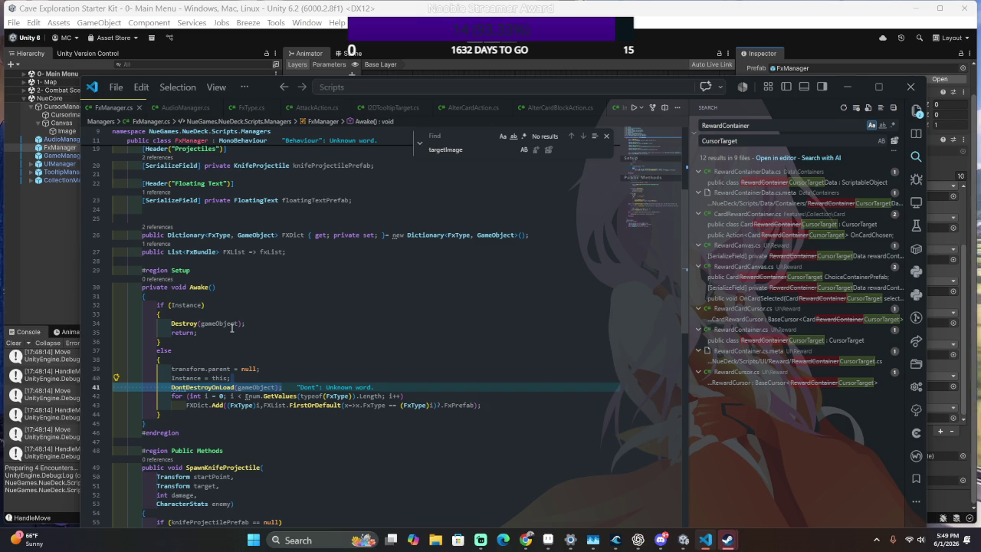
pyautogui.hotkey('alt', 'Left')
pyautogui.hotkey('alt', 'Left')
pyautogui.hotkey('alt', 'Left')
pyautogui.scroll(2, 245, 263)
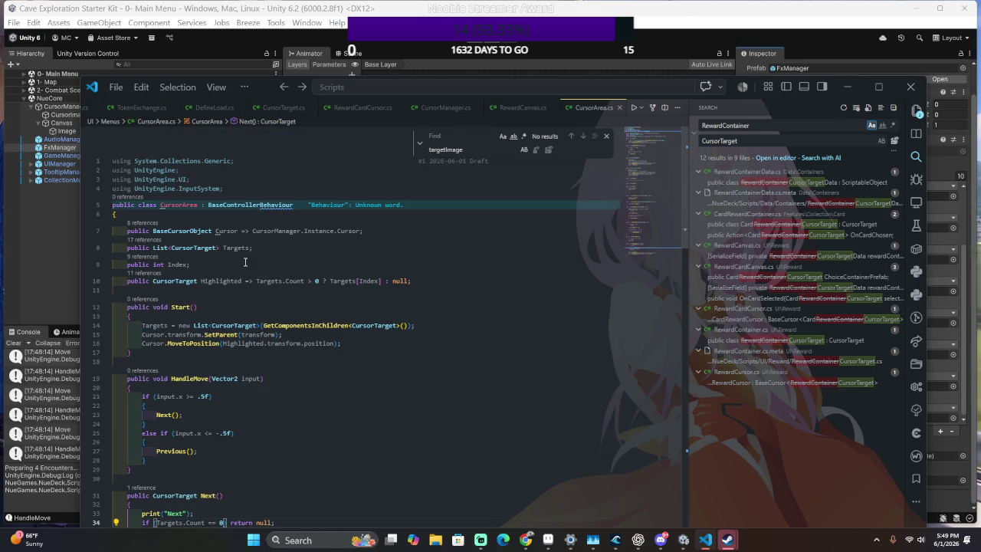
# Paste DontDestroyOnLoad(gameObject); at the top of CursorArea's Start(), fix its indent, and save.
pyautogui.click(217, 313)
pyautogui.press('Return')
pyautogui.write('DontDestroyOnLoad(gameObject);')
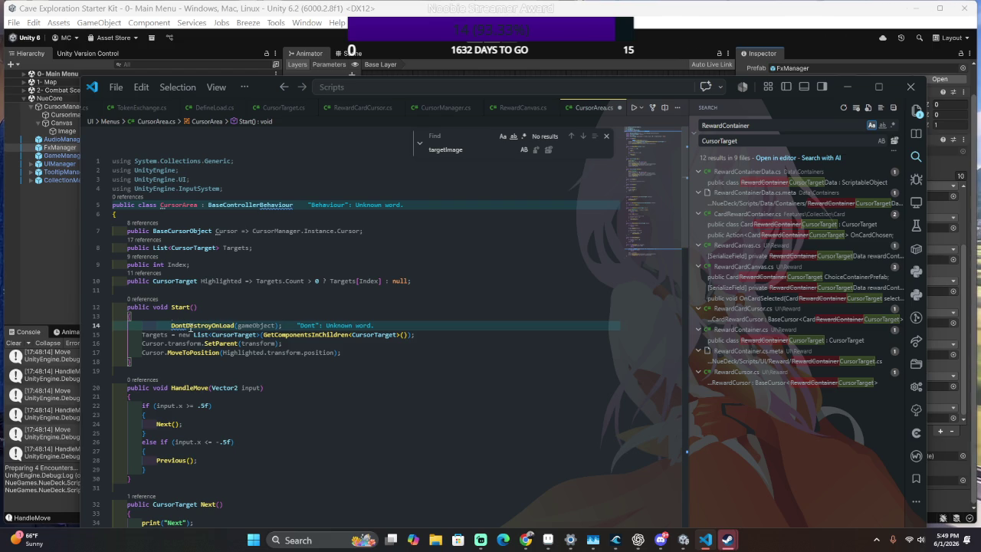
pyautogui.hotkey('shift', 'Tab')
pyautogui.hotkey('ctrl', 's')
pyautogui.hotkey('alt', 'Tab')
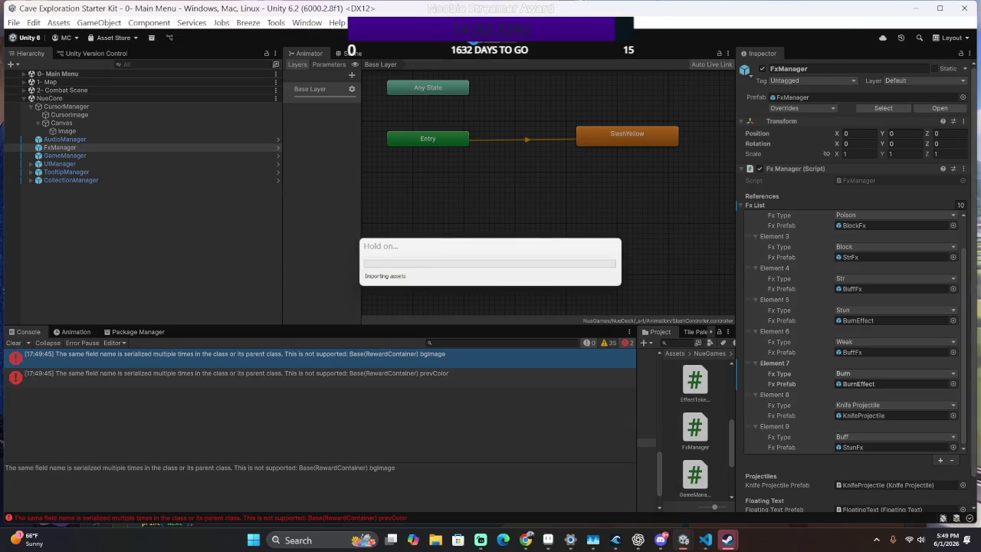
# Run the game and expand Combat Scene > UIManager > CombatRewardPanel in the Hierarchy.
pyautogui.click(476, 39)
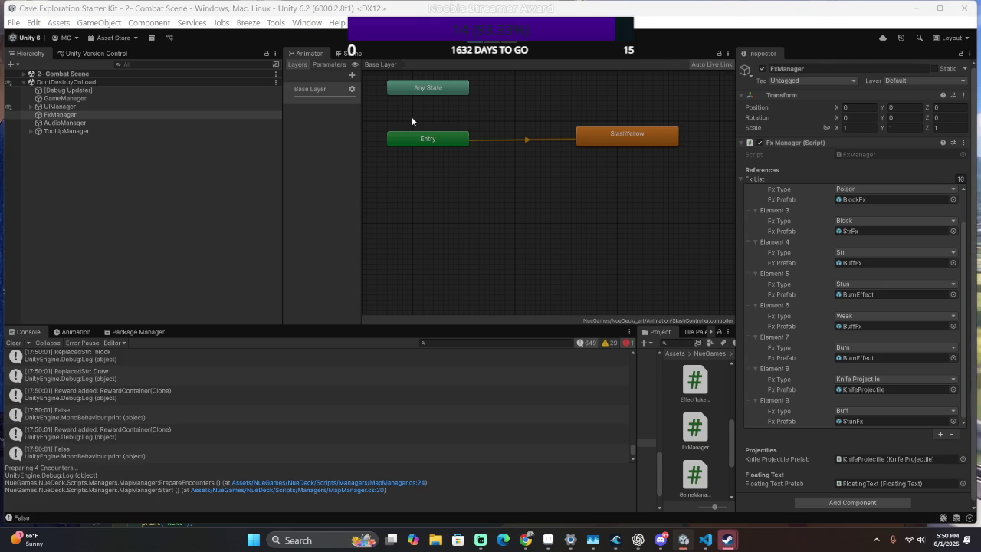
pyautogui.click(24, 74)
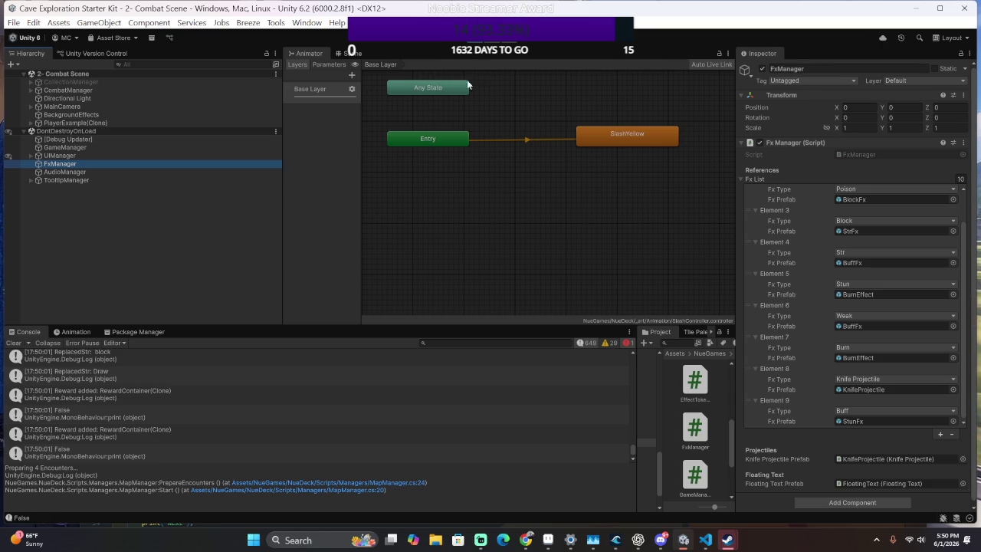
pyautogui.click(31, 156)
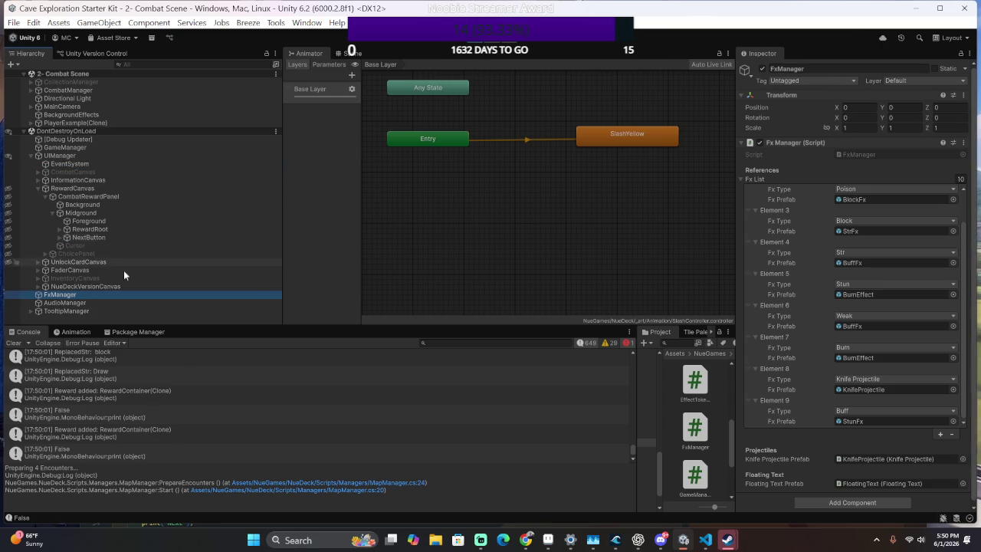
pyautogui.click(46, 197)
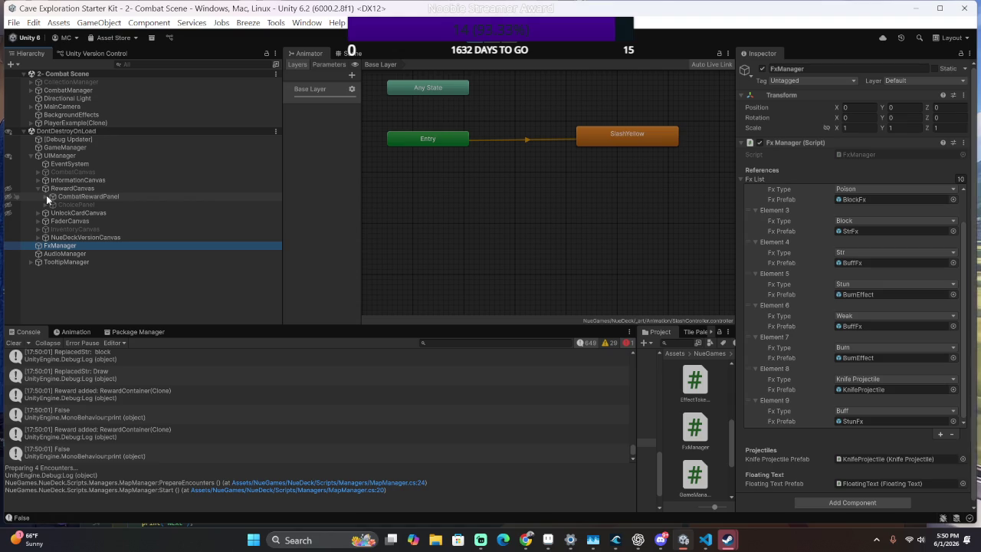
pyautogui.click(46, 196)
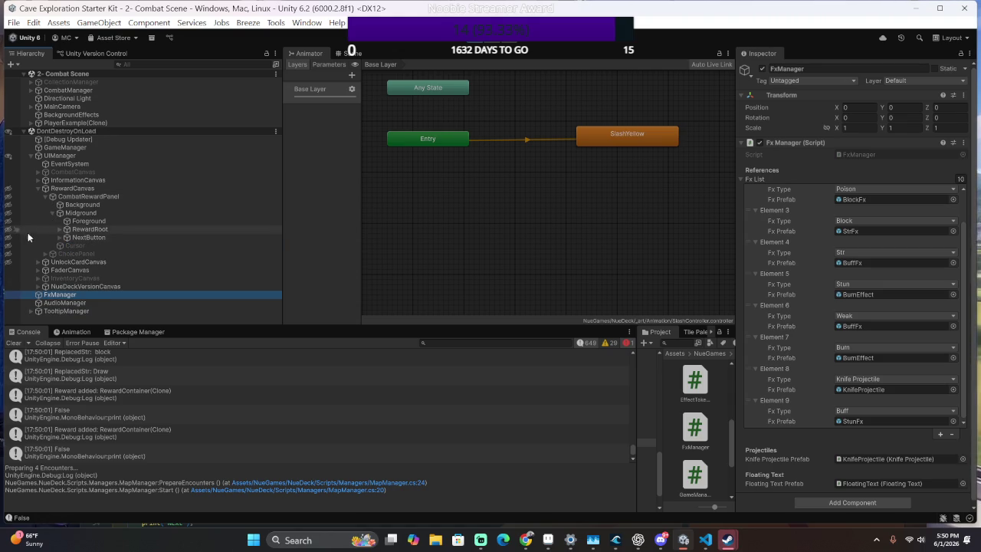
# Inspect the Cursor and CombatCanvas objects, then stop Play mode and return to CursorArea.cs.
pyautogui.click(57, 245)
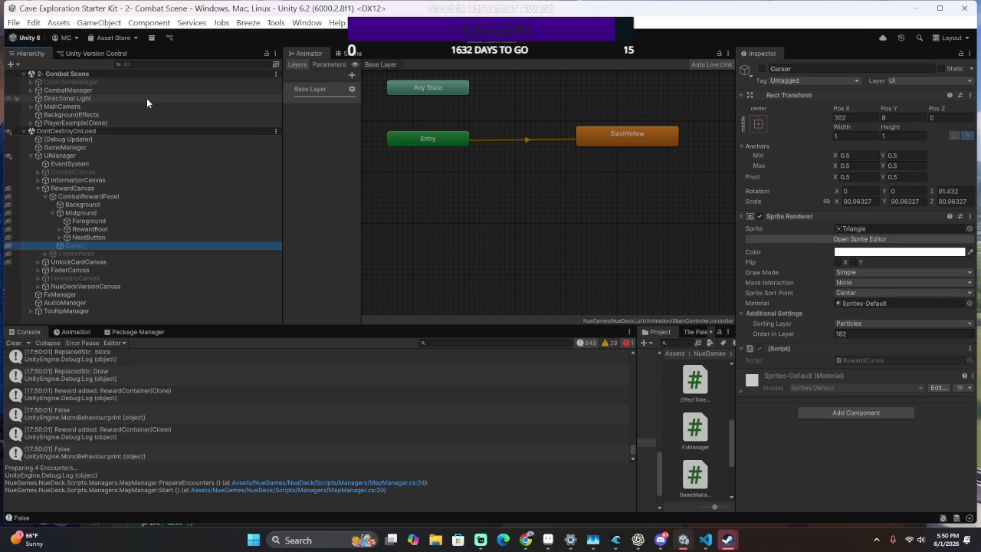
pyautogui.click(118, 172)
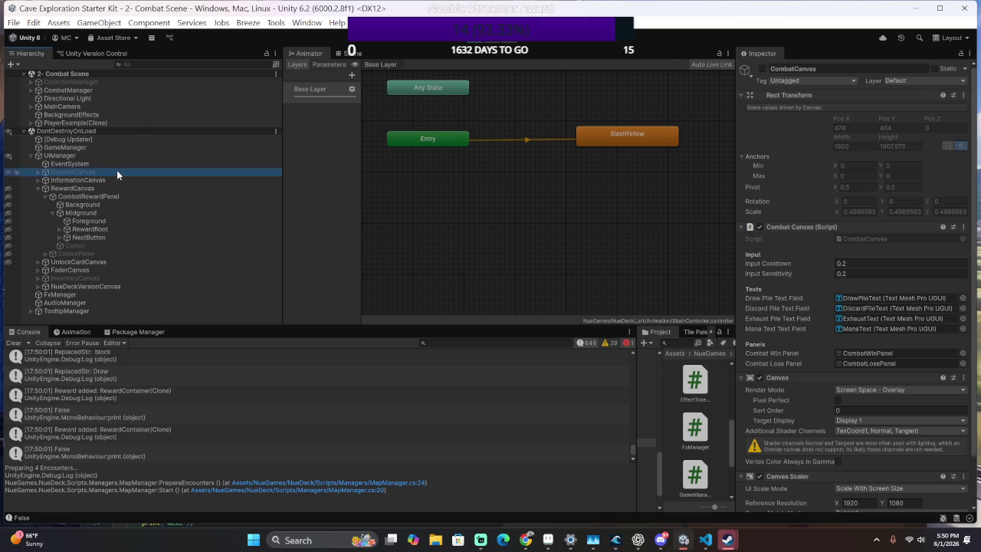
pyautogui.click(117, 173)
pyautogui.press('Escape')
pyautogui.hotkey('ctrl', 'p')
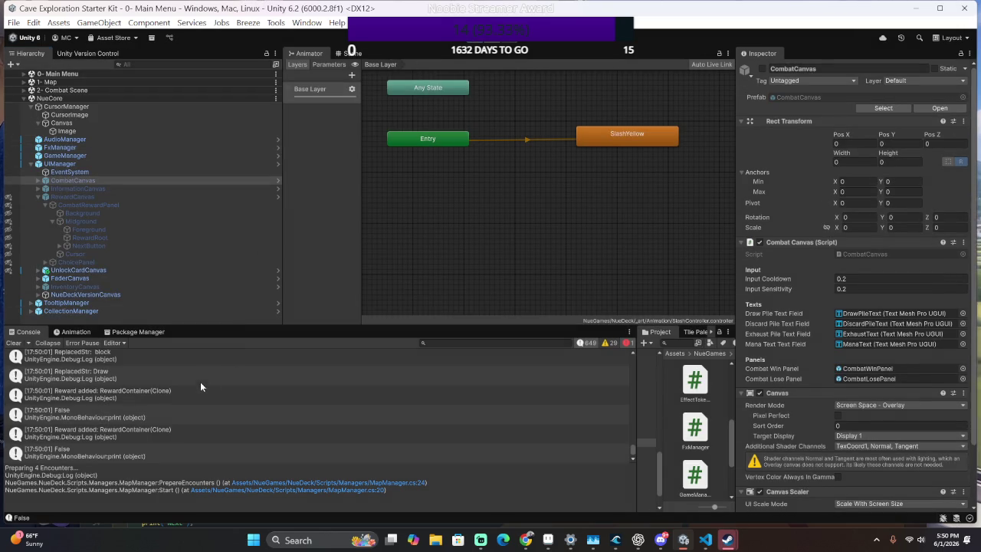
pyautogui.hotkey('alt', 'Tab')
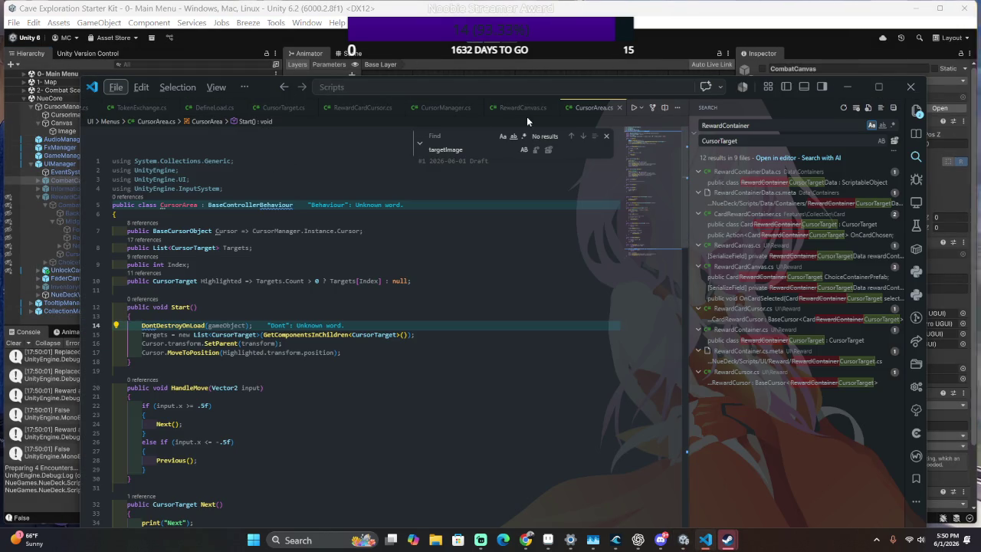
pyautogui.scroll(-3, 581, 102)
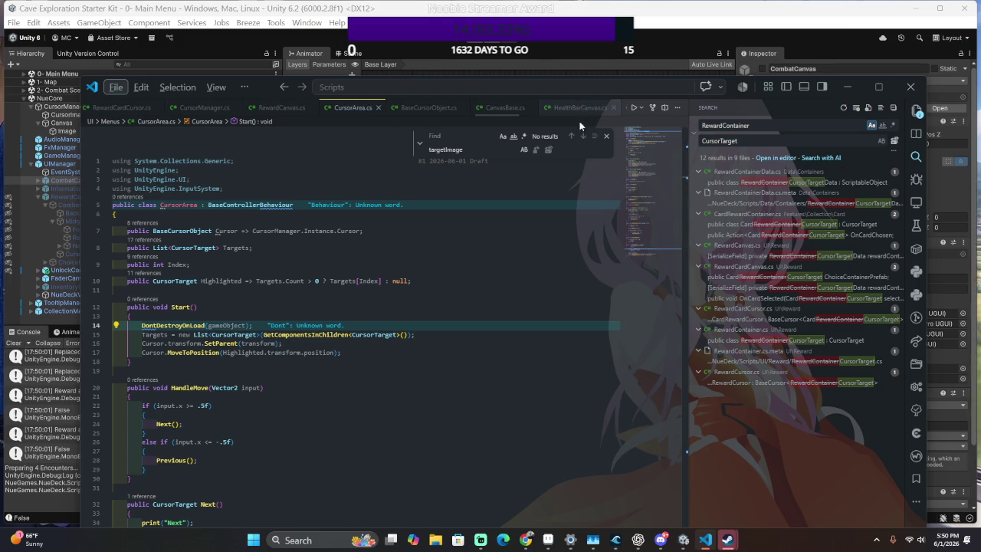
pyautogui.hotkey('ctrl', 'p')
pyautogui.write('Manager')
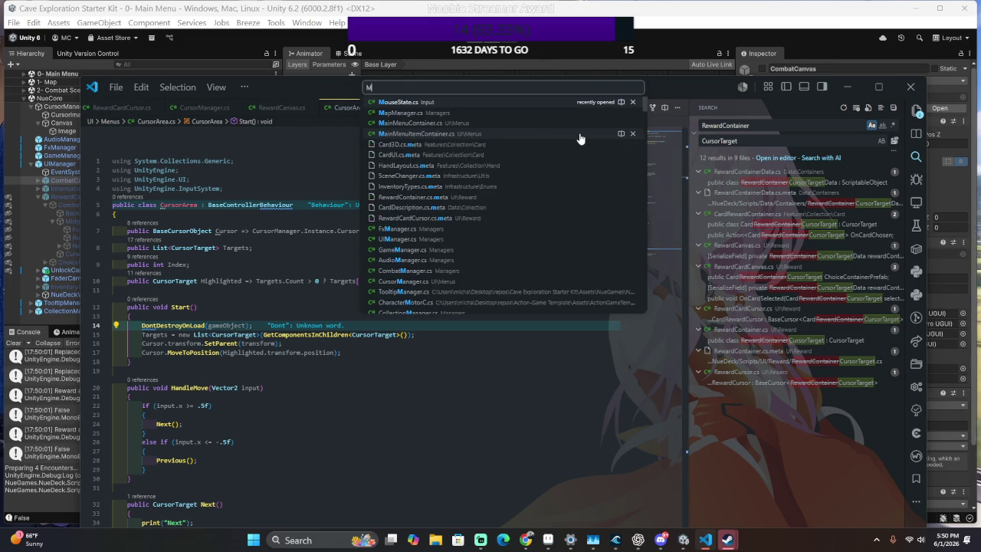
pyautogui.press('Return')
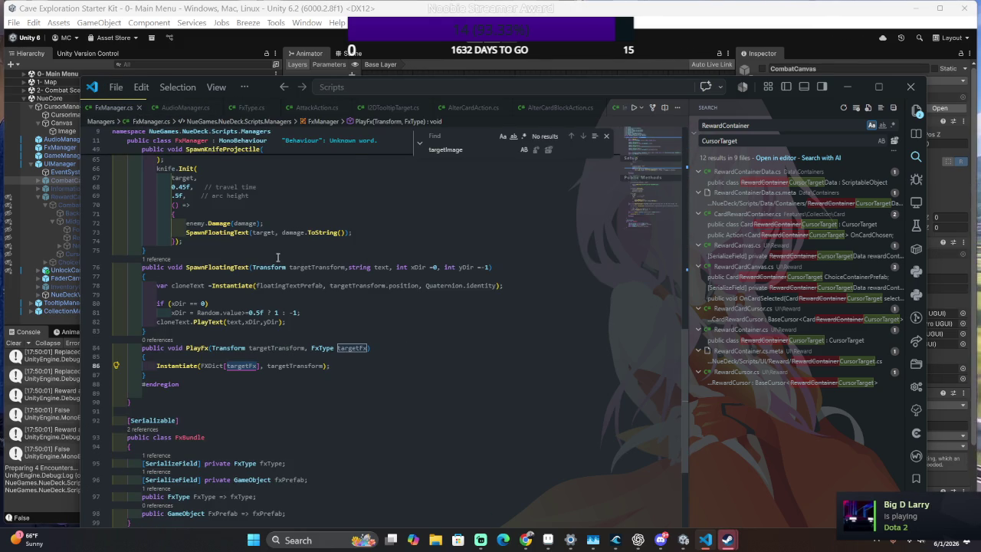
pyautogui.scroll(10, 277, 257)
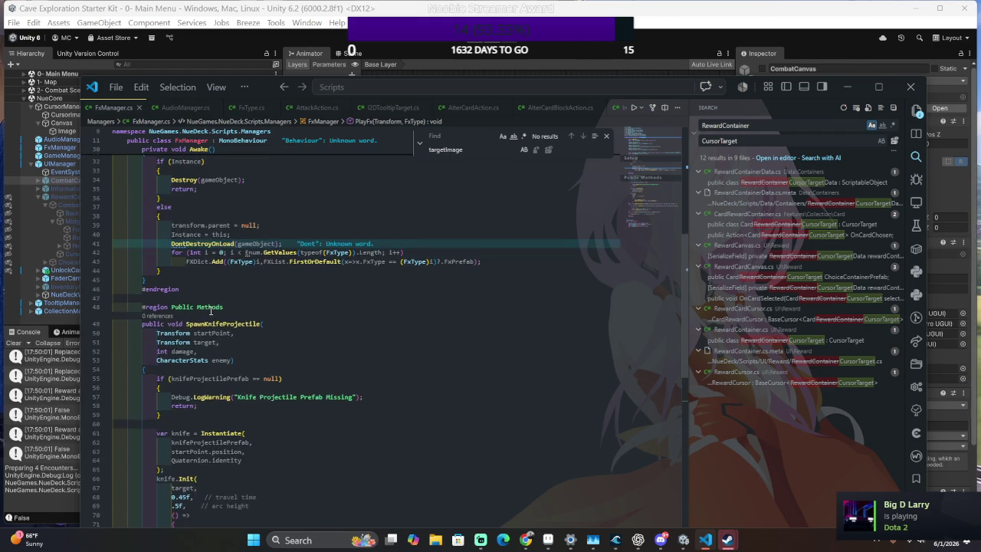
pyautogui.scroll(2, 210, 311)
pyautogui.click(207, 312)
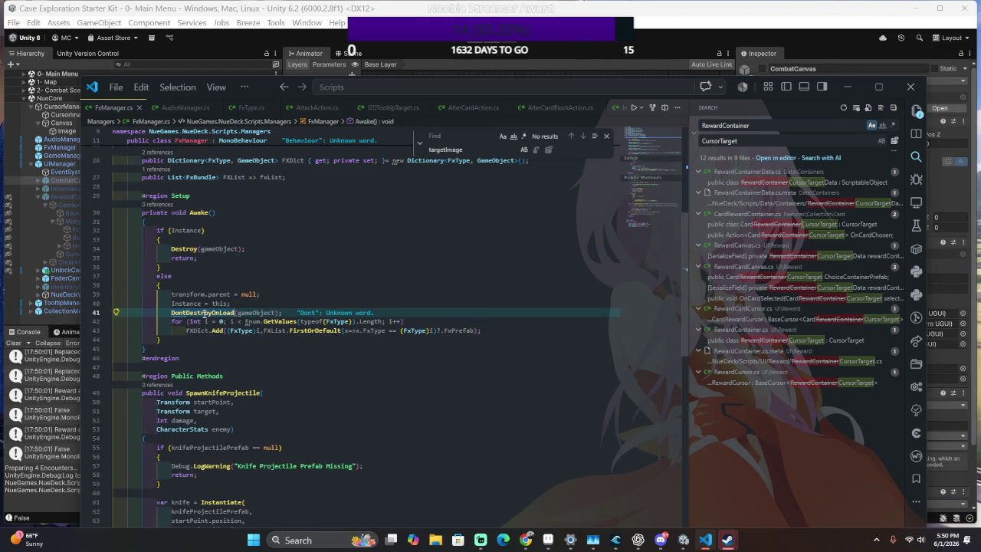
pyautogui.hotkey('ctrl', 'f')
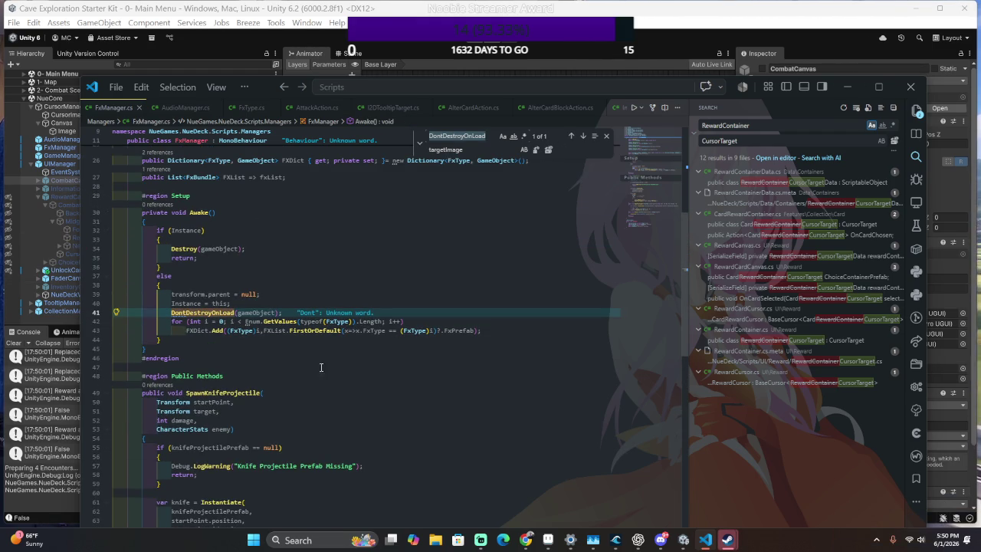
pyautogui.scroll(3, 328, 302)
pyautogui.scroll(4, 328, 301)
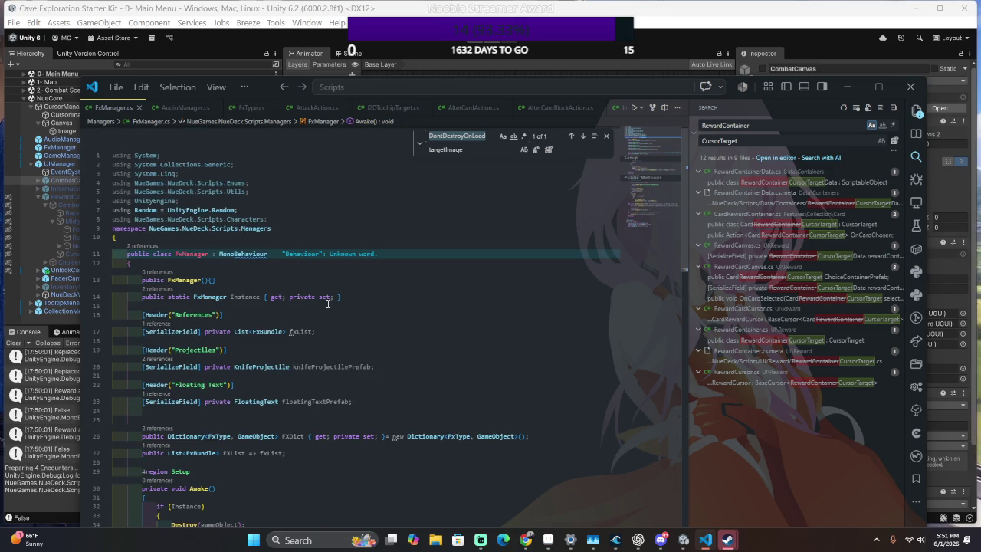
pyautogui.scroll(1, 328, 305)
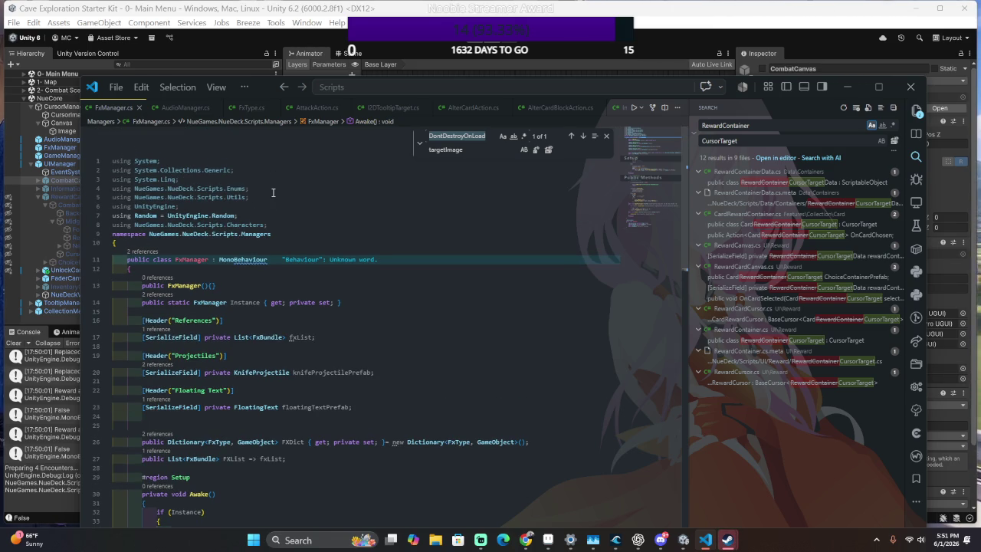
pyautogui.click(271, 191)
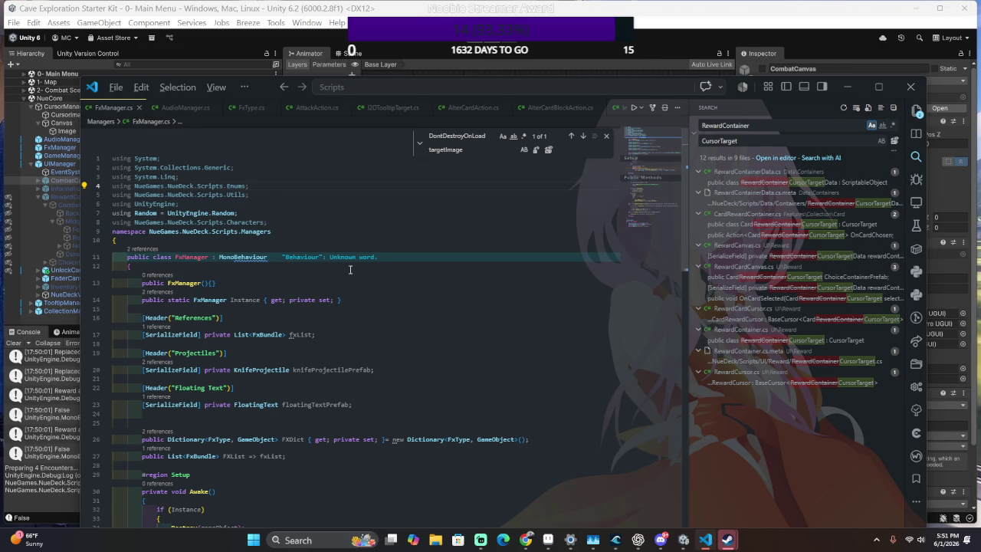
pyautogui.press('Return')
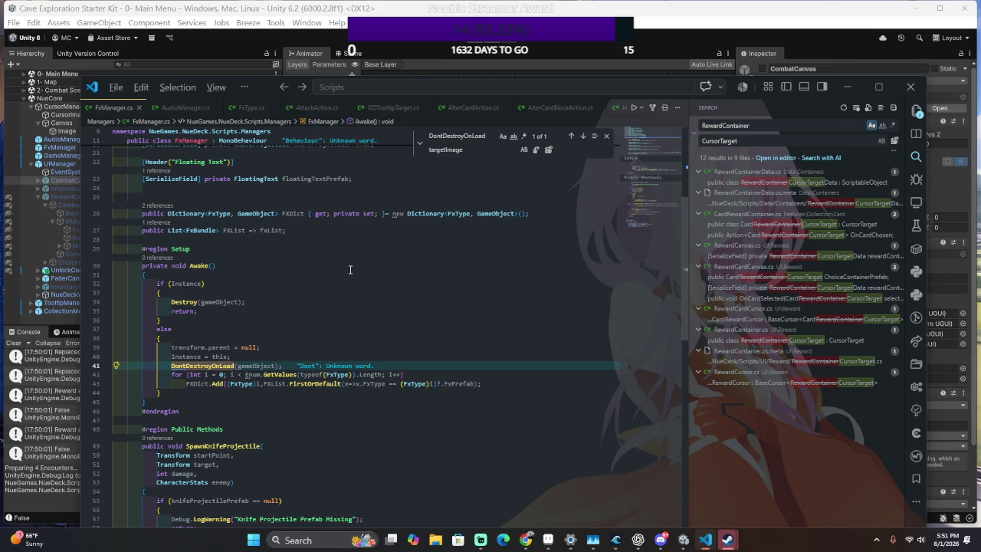
pyautogui.hotkey('alt', 'Left')
pyautogui.hotkey('alt', 'Left')
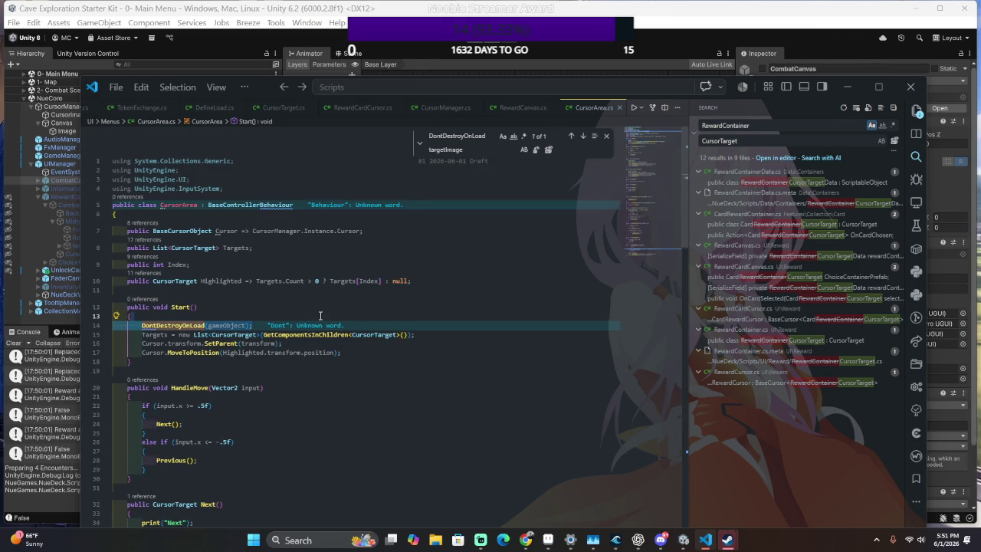
# Remove the DontDestroyOnLoad line from CursorArea's Start() and open CursorManager.cs.
pyautogui.press('Delete')
pyautogui.hotkey('ctrl', 'p')
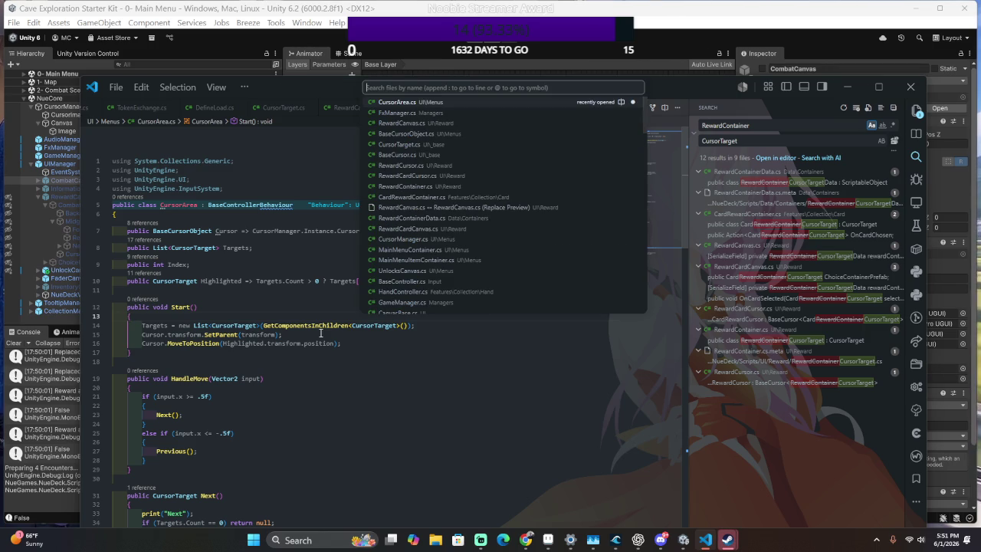
pyautogui.click(307, 312)
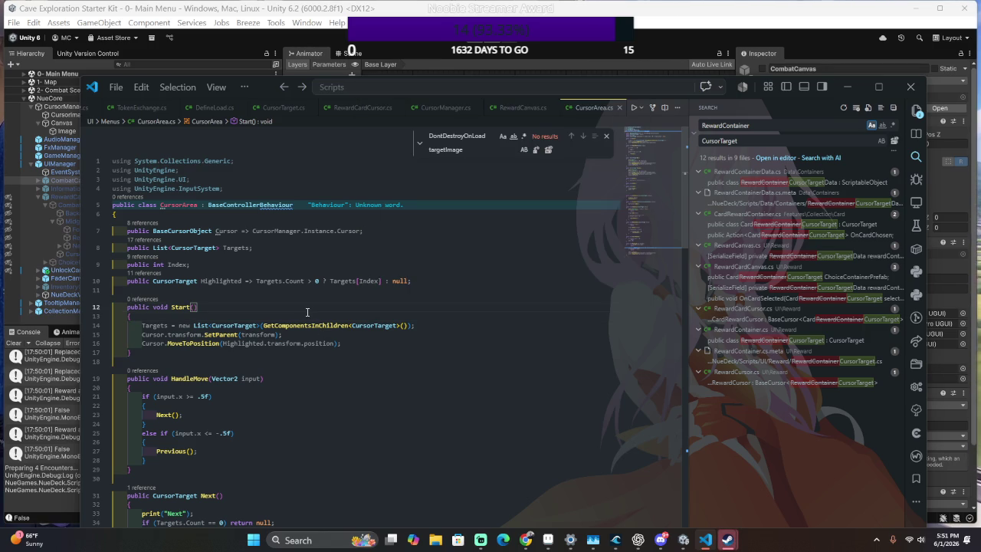
pyautogui.hotkey('ctrl', 'o')
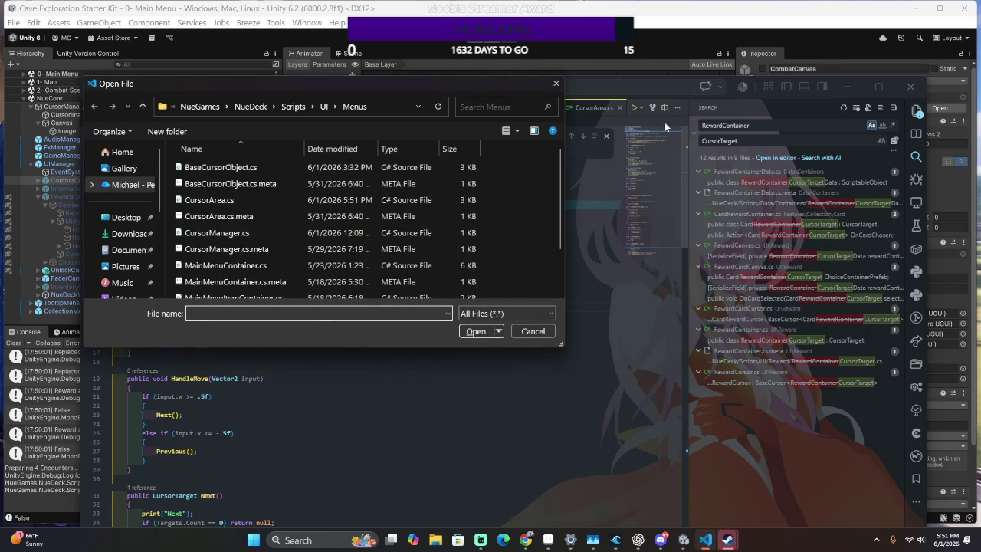
pyautogui.click(557, 83)
pyautogui.hotkey('ctrl', 'p')
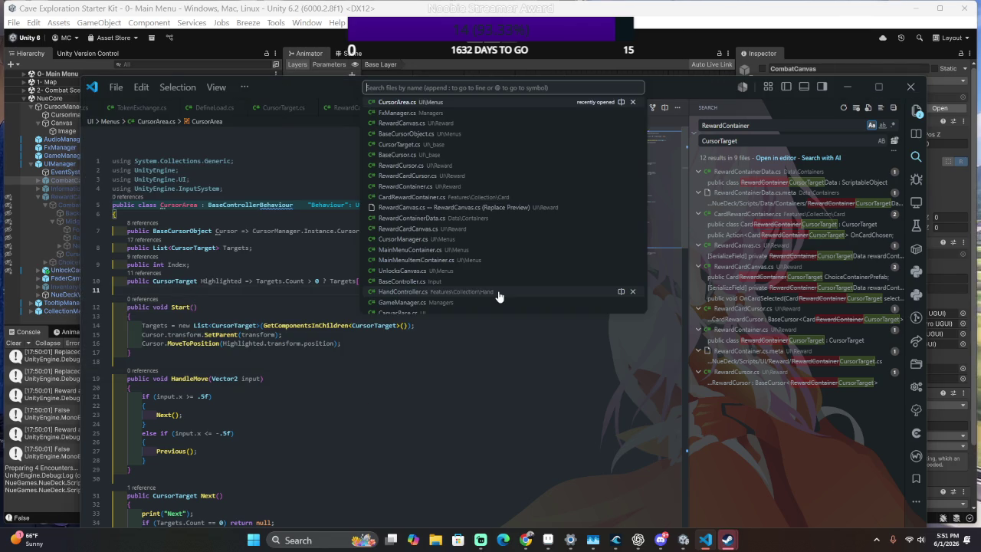
pyautogui.write('CursorMa')
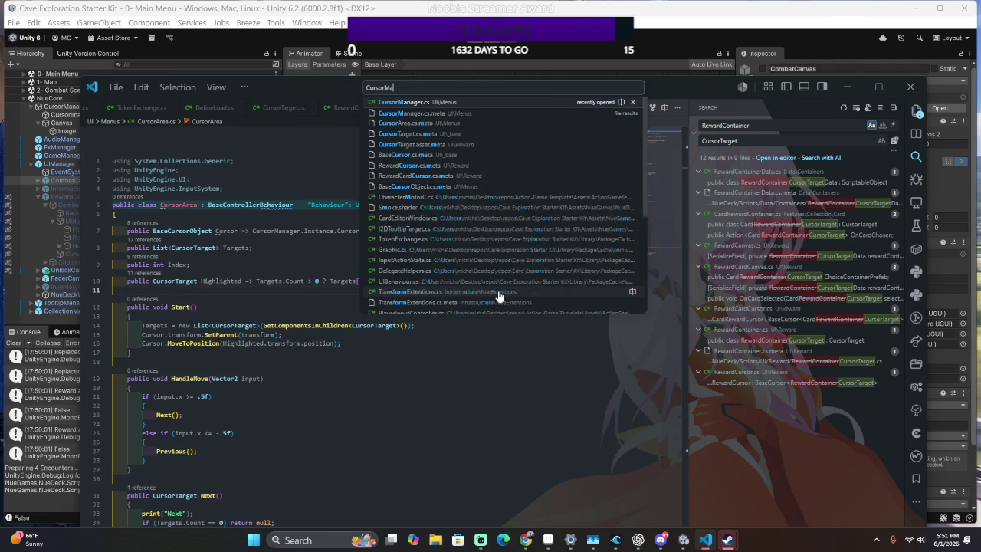
pyautogui.write('nag')
pyautogui.press('Return')
# Paste DontDestroyOnLoad(gameObject); after the if block in CursorManager's Awake, then return to Unity.
pyautogui.click(400, 291)
pyautogui.click(408, 293)
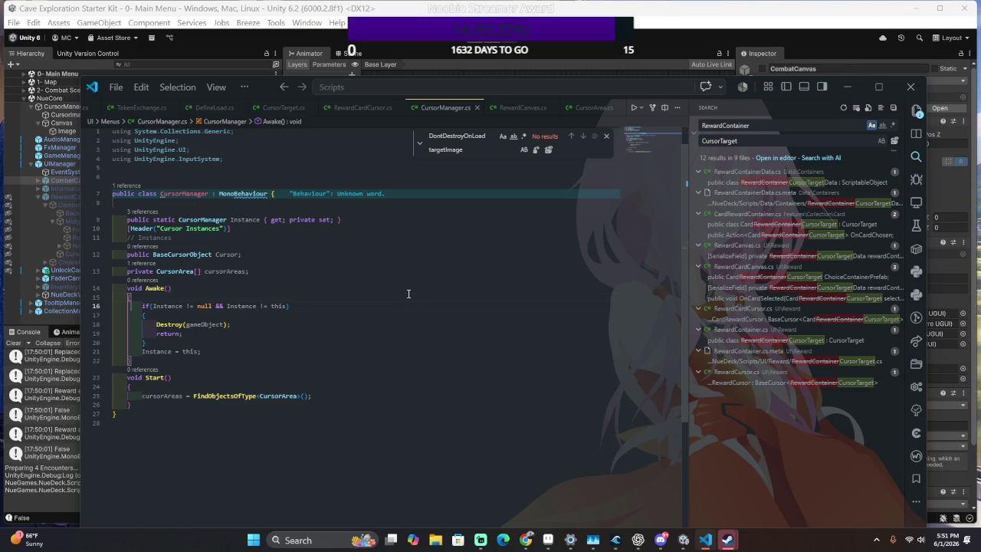
pyautogui.press('Down')
pyautogui.press('Down')
pyautogui.press('Down')
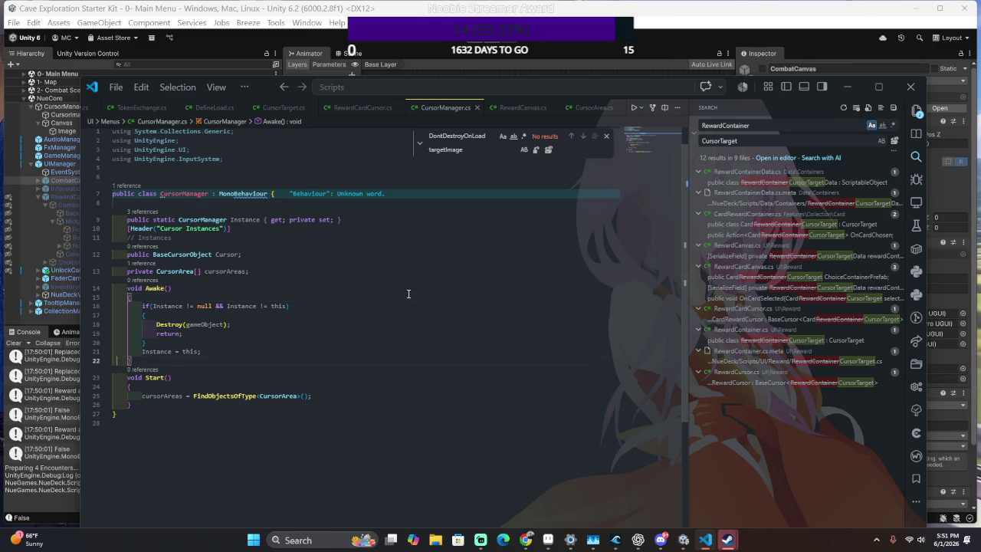
pyautogui.press('Up')
pyautogui.write('\\')
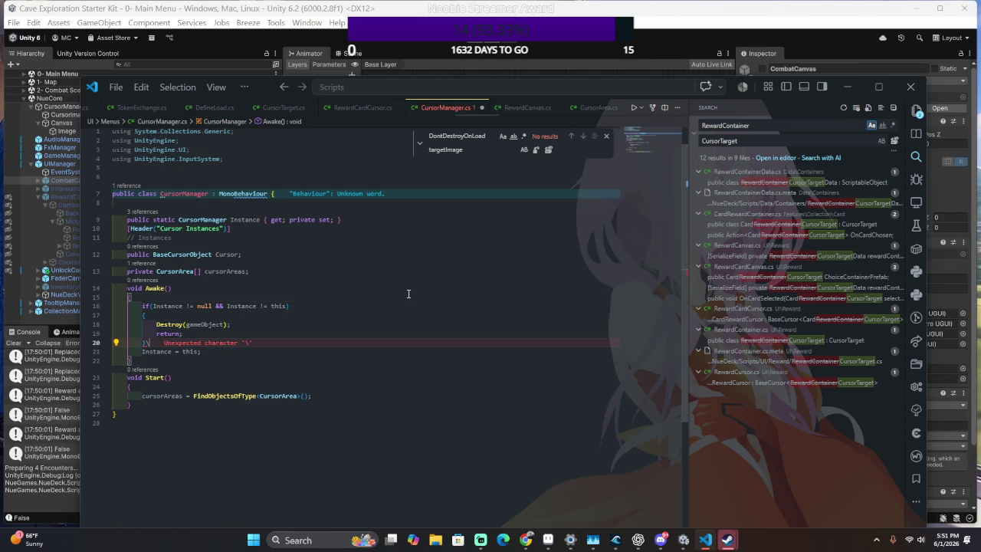
pyautogui.press('BackSpace')
pyautogui.press('Return')
pyautogui.press('Return')
pyautogui.write('DontDestroyOnLoad(gameObject);')
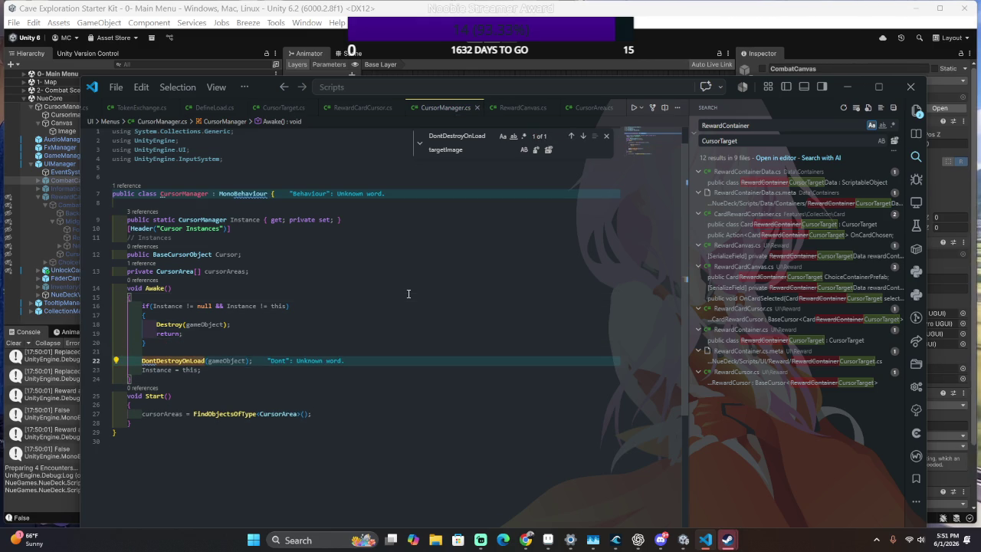
pyautogui.hotkey('alt', 'Tab')
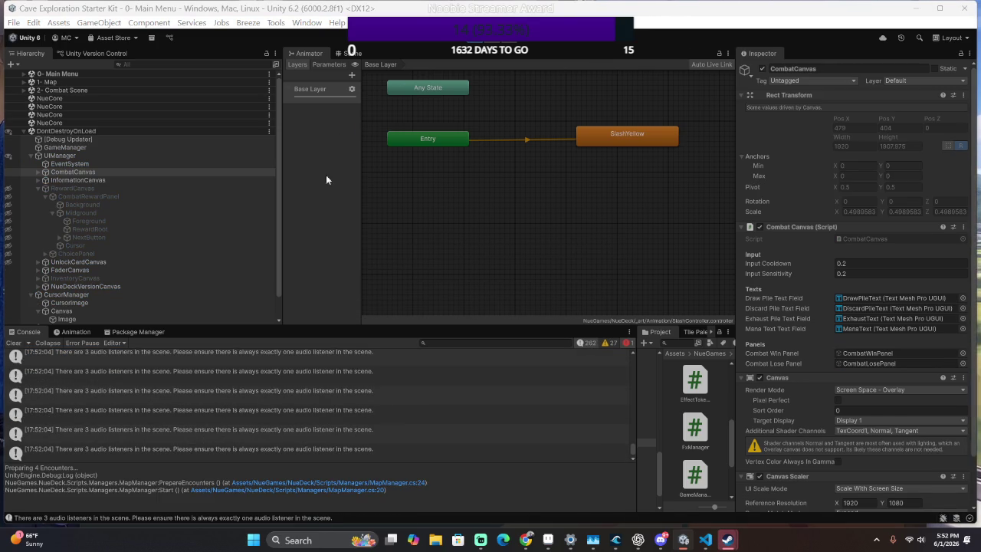
# Stop Play mode and move the DontDestroyOnLoad line below Instance = this; in Awake.
pyautogui.click(30, 156)
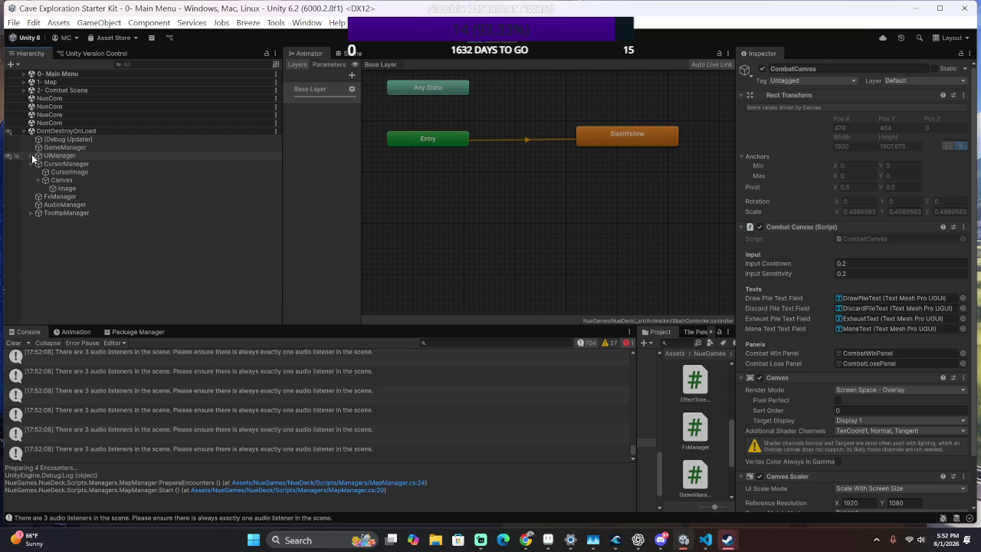
pyautogui.click(463, 46)
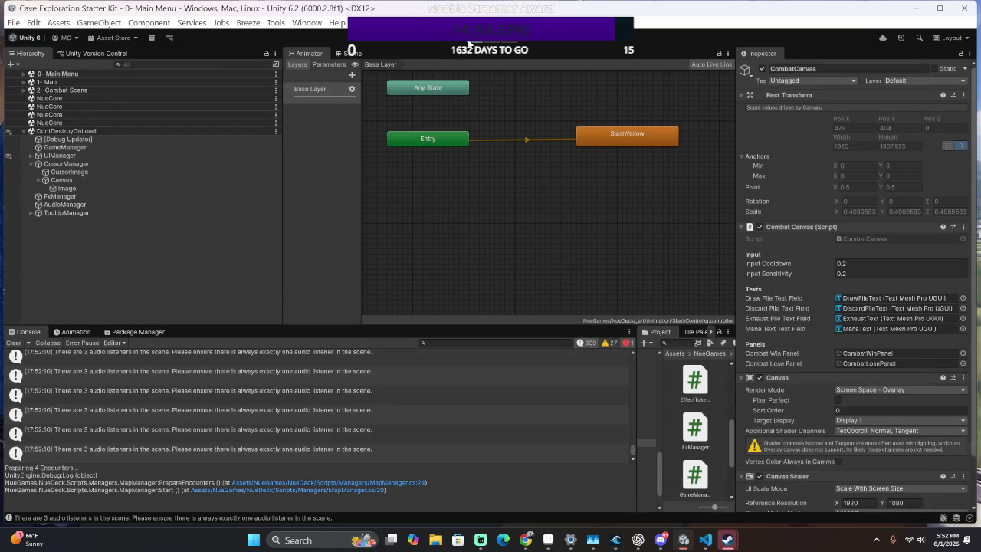
pyautogui.hotkey('alt', 'Tab')
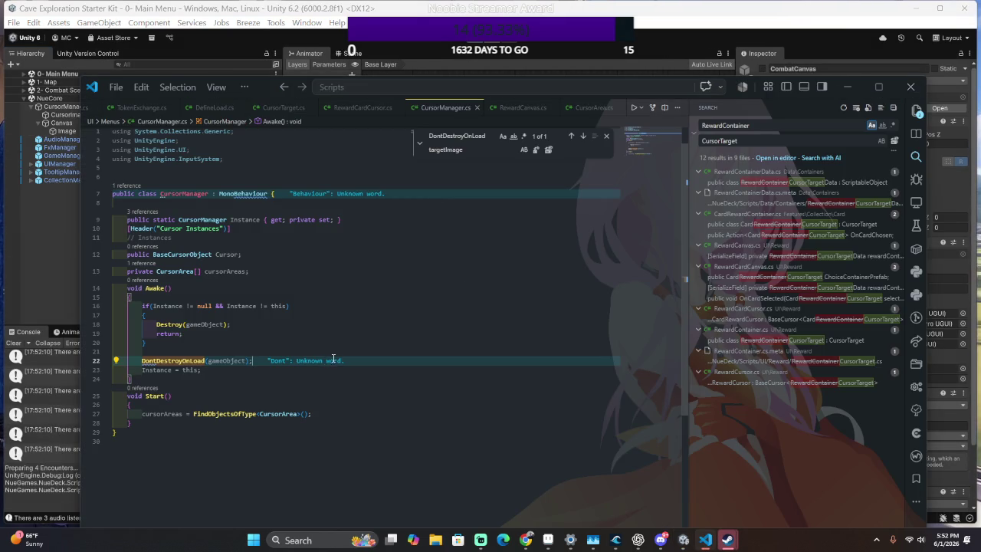
pyautogui.moveTo(335, 359); pyautogui.dragTo(339, 348)
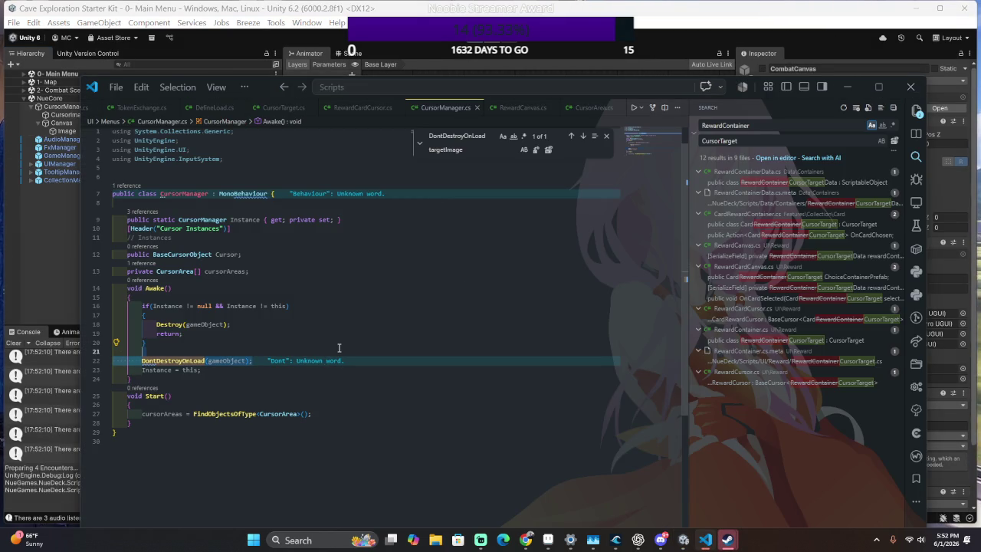
pyautogui.press('Delete')
pyautogui.hotkey('ctrl', 'z')
pyautogui.hotkey('ctrl', 'y')
pyautogui.hotkey('ctrl', 'z')
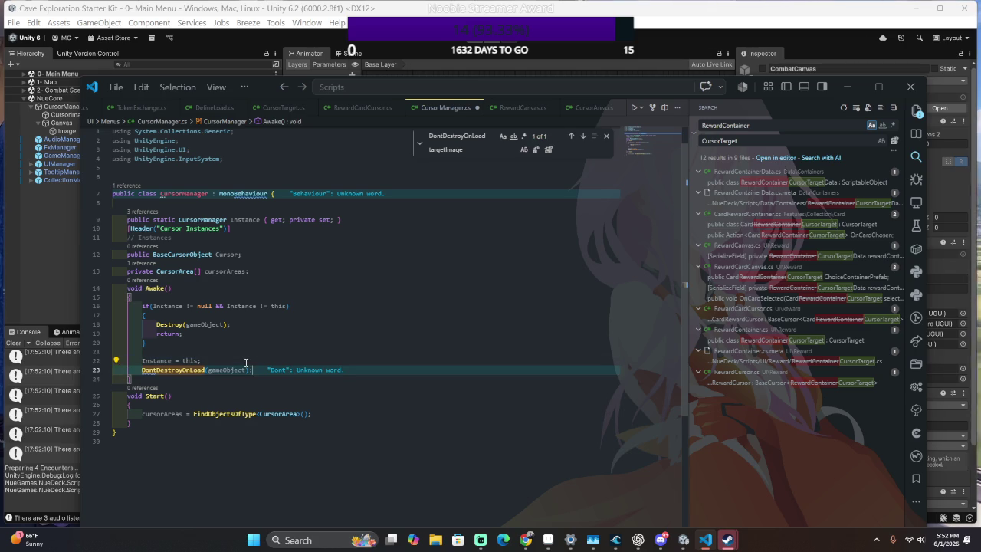
# Delete the leftover blank line after the if block, save CursorManager.cs, and recheck the moved line.
pyautogui.moveTo(253, 343); pyautogui.dragTo(261, 335)
pyautogui.click(250, 344)
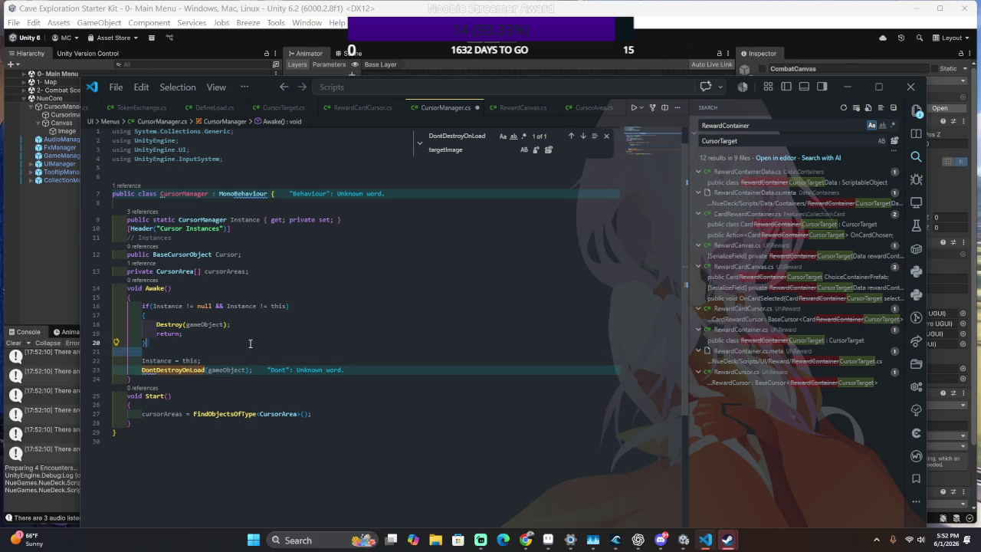
pyautogui.press('Delete')
pyautogui.hotkey('ctrl', 's')
pyautogui.hotkey('alt', 'Tab')
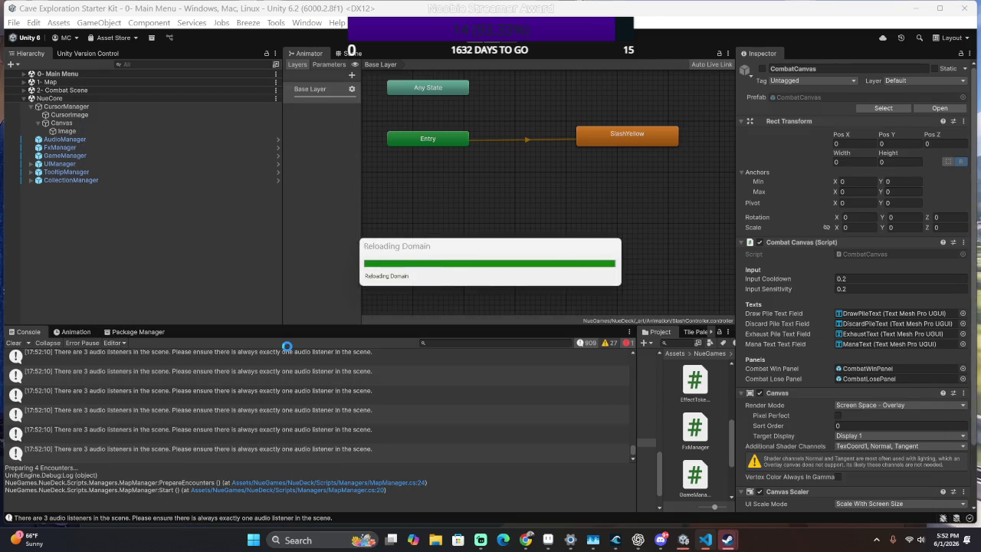
pyautogui.hotkey('alt', 'Tab')
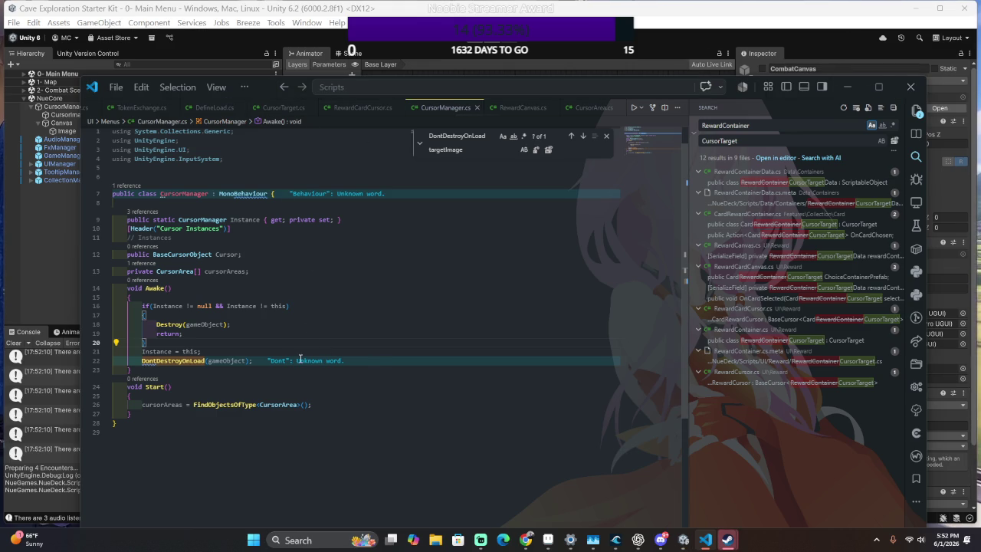
pyautogui.moveTo(309, 359); pyautogui.dragTo(310, 350)
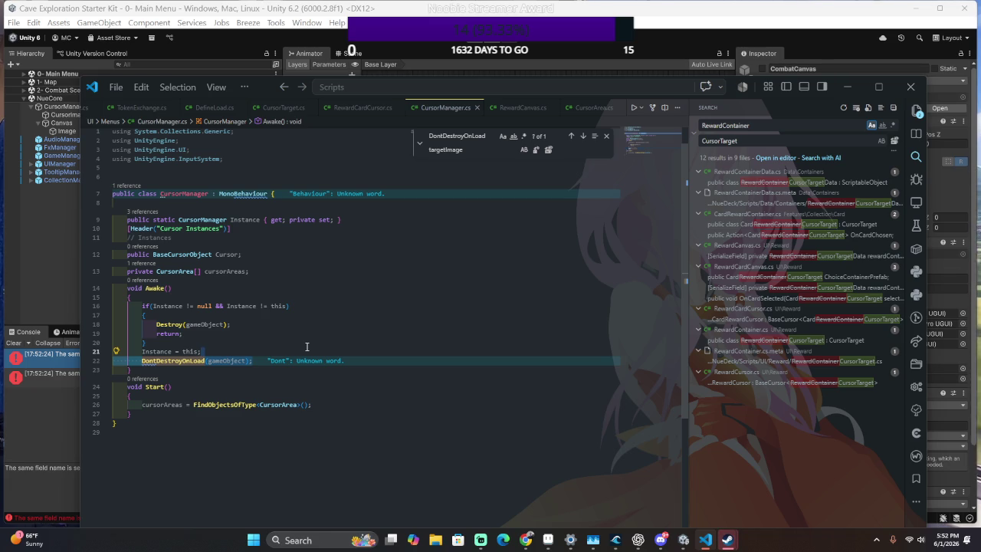
pyautogui.click(57, 387)
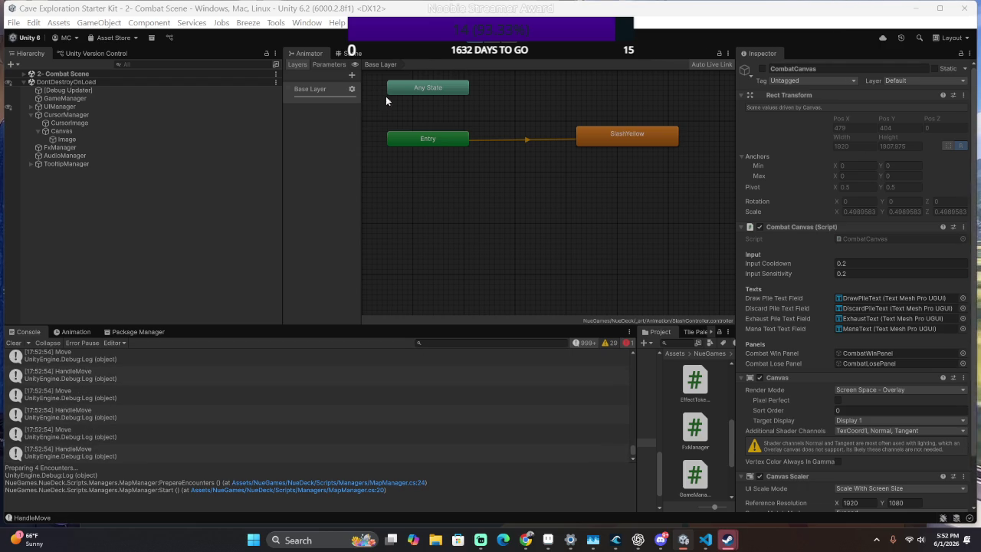
pyautogui.click(127, 139)
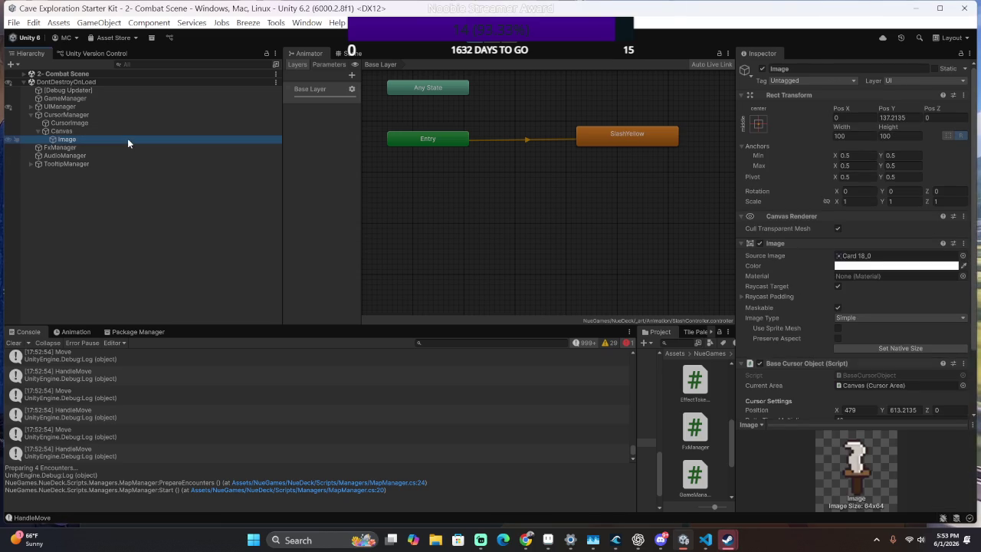
pyautogui.click(30, 106)
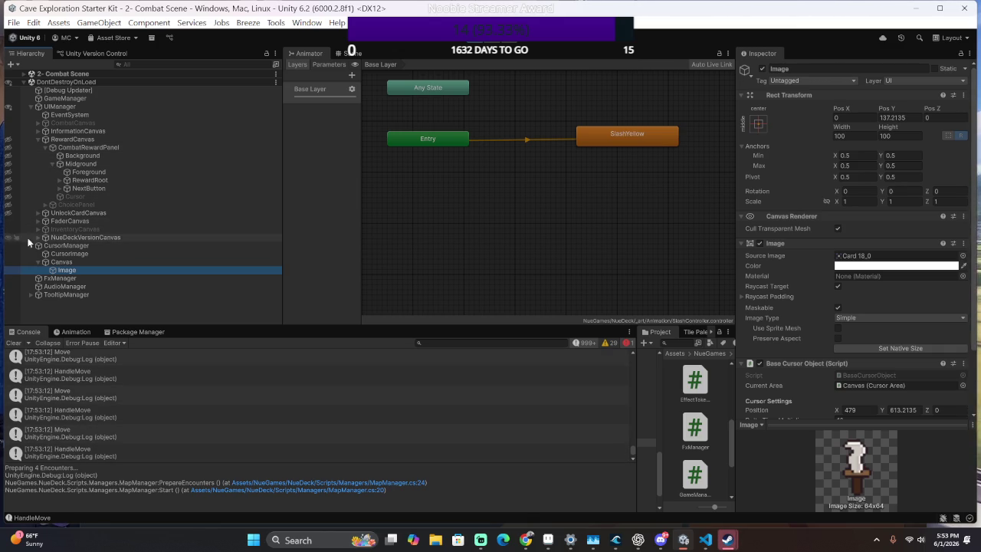
pyautogui.click(63, 246)
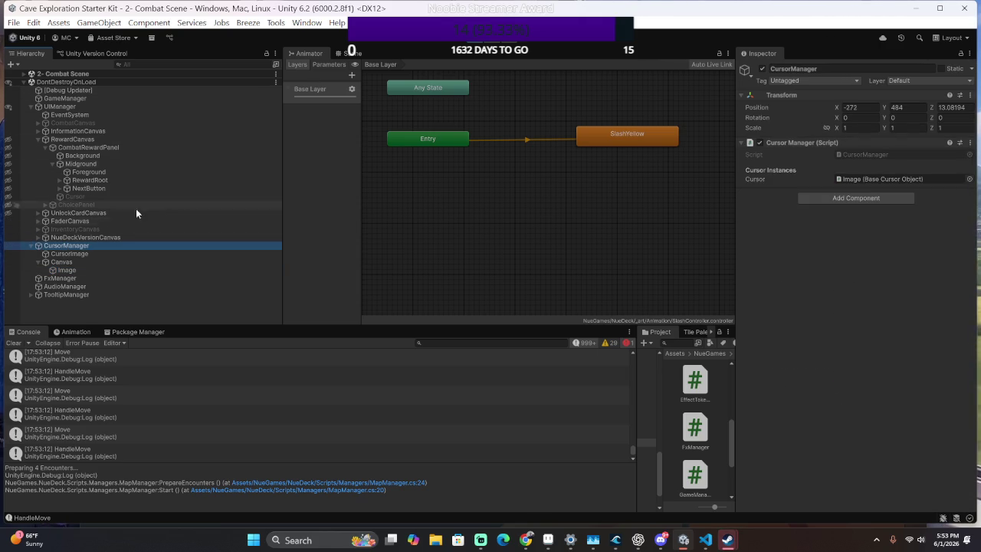
pyautogui.moveTo(93, 168); pyautogui.dragTo(87, 102)
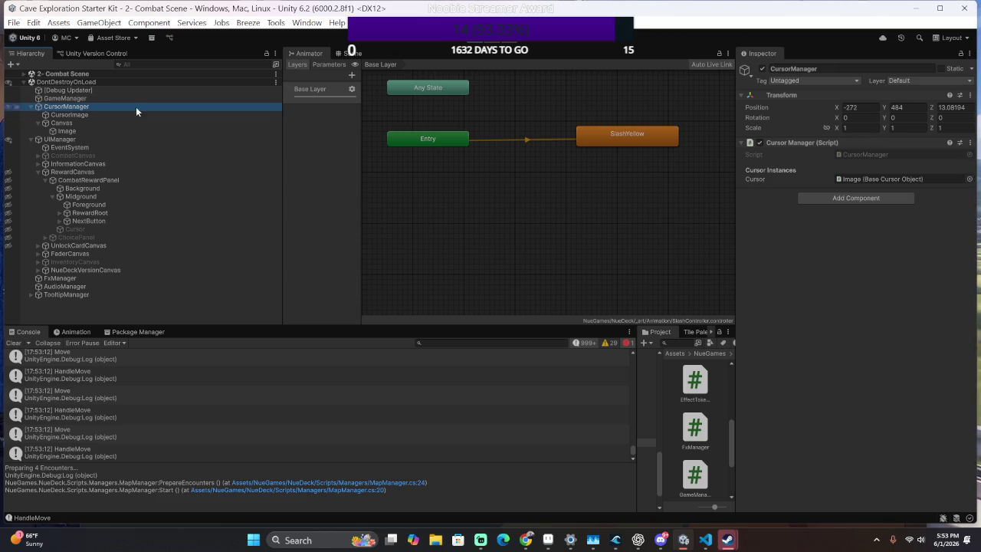
pyautogui.click(475, 44)
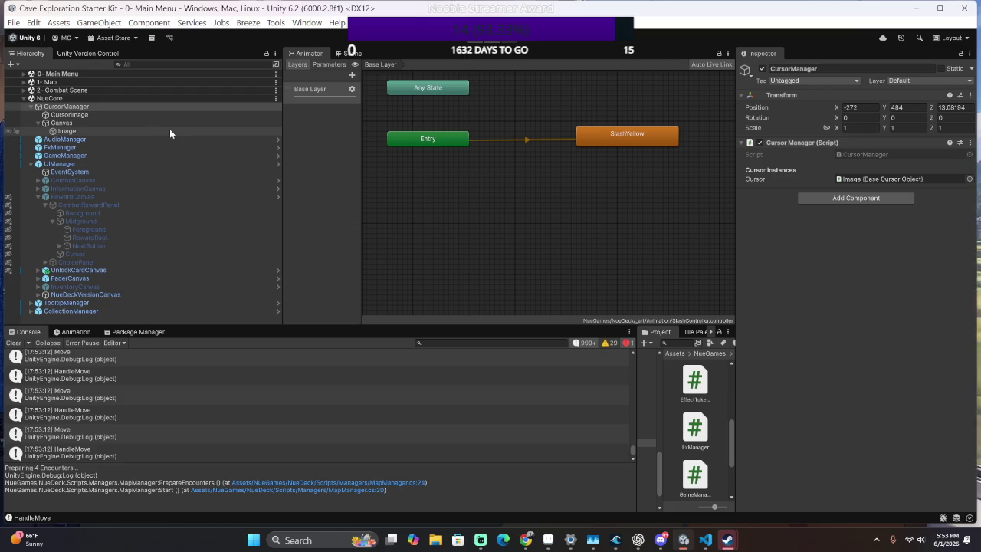
pyautogui.click(115, 106)
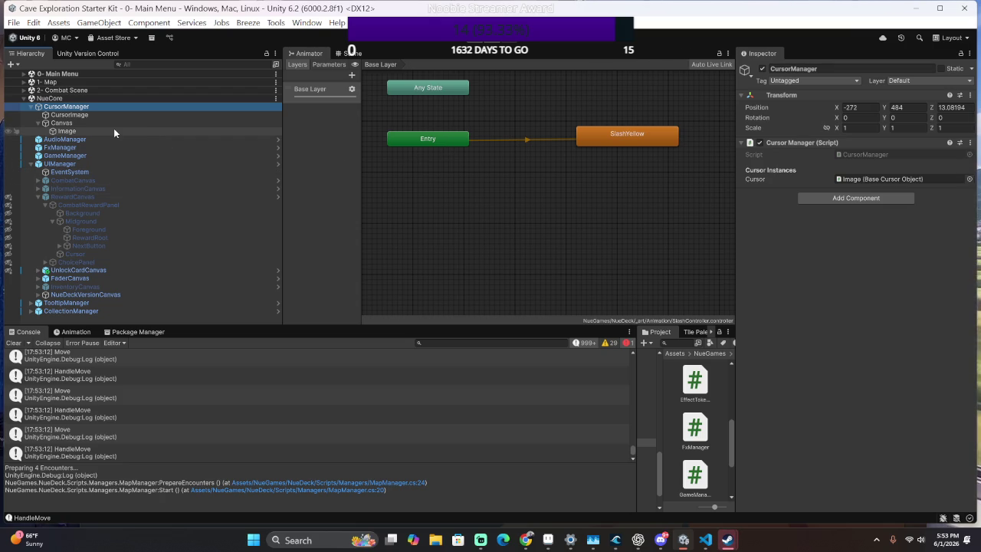
pyautogui.hotkey('alt', 'Tab')
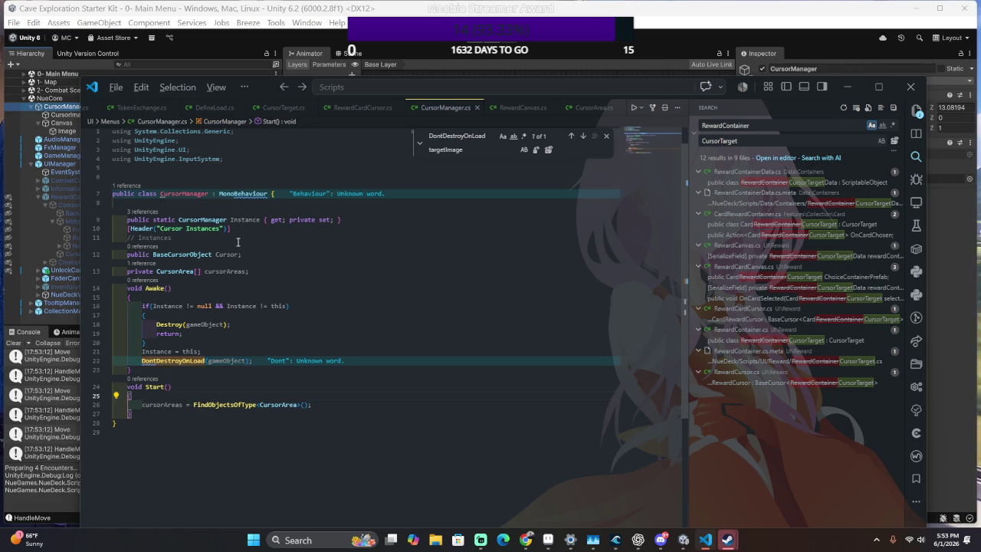
# Review CursorArea.cs's Start() and its MoveToPosition line, then return to the Unity Editor.
pyautogui.hotkey('ctrl', 'Tab')
pyautogui.press('Down')
pyautogui.press('Down')
pyautogui.press('Down')
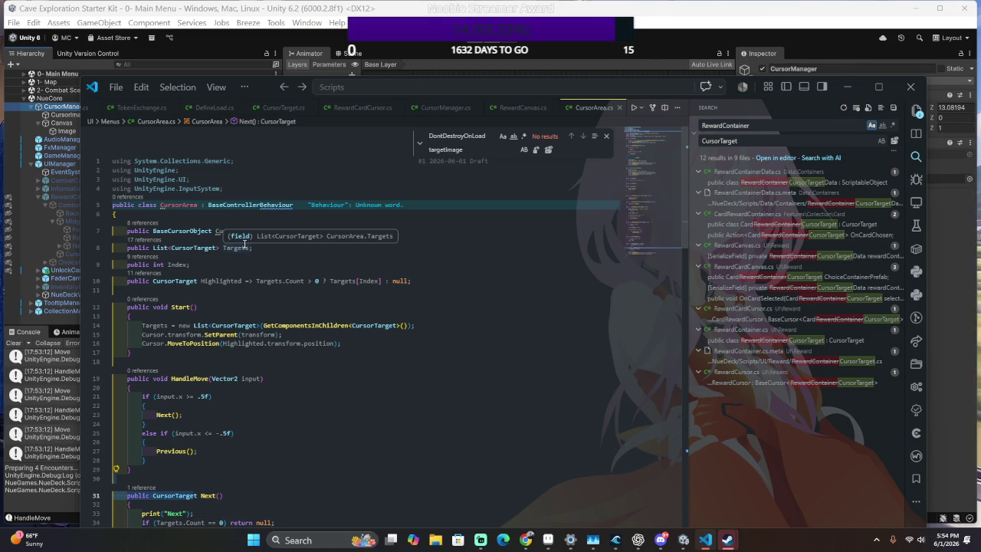
pyautogui.click(437, 338)
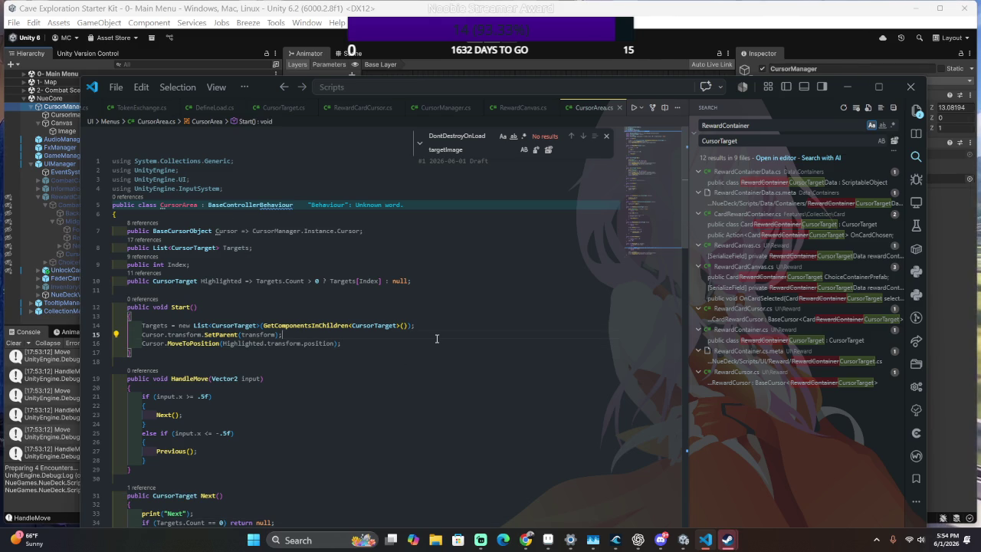
pyautogui.click(418, 347)
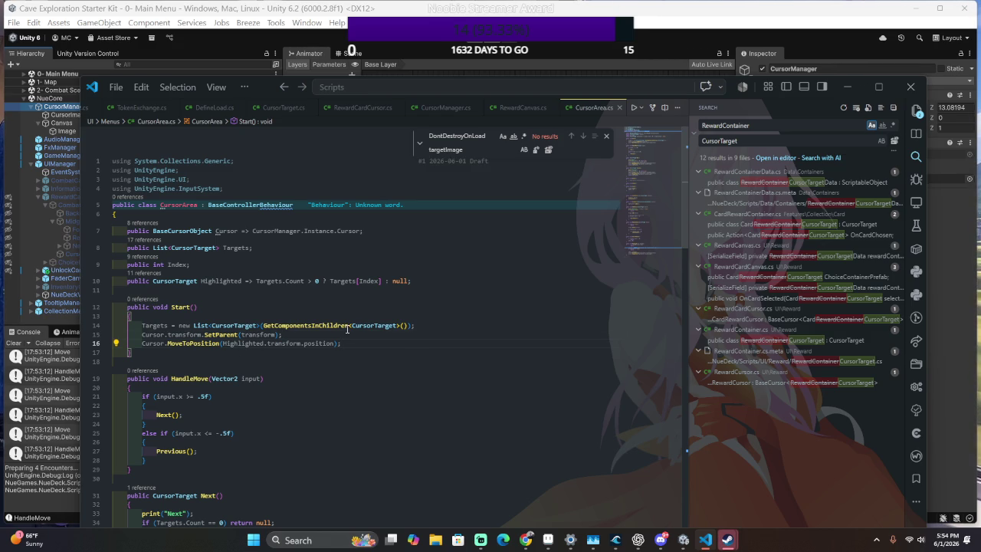
pyautogui.scroll(-1, 347, 329)
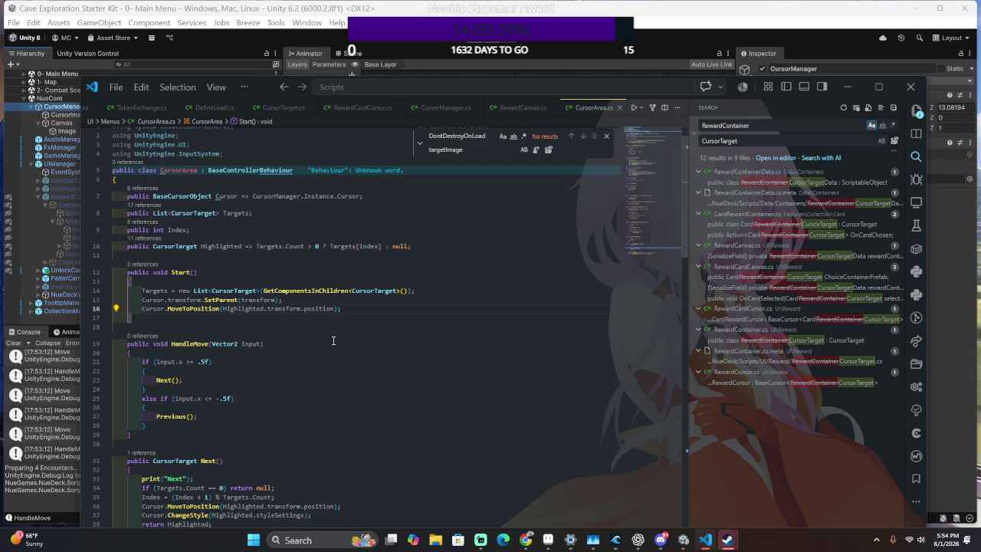
pyautogui.scroll(1, 398, 288)
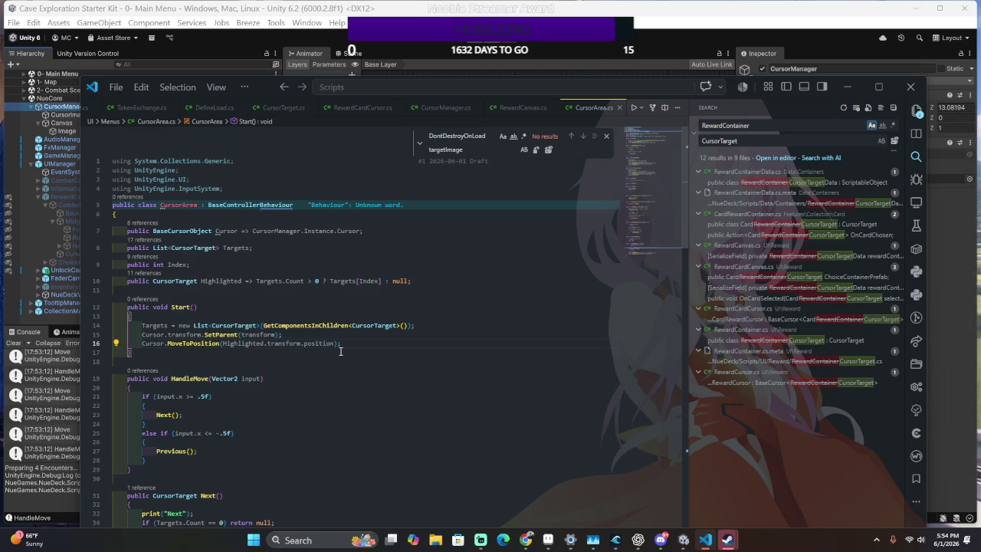
pyautogui.hotkey('alt', 'Tab')
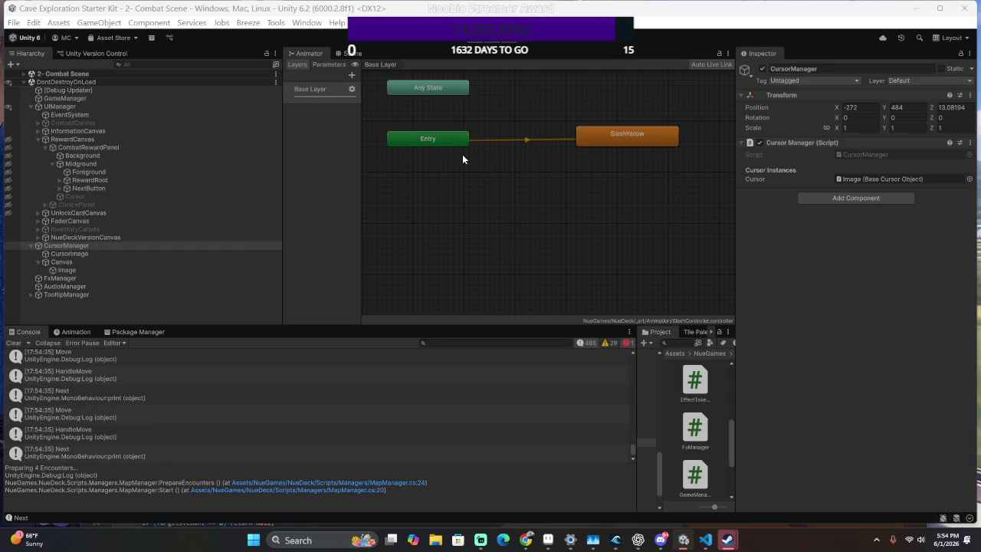
# In the Scene view, move the CursorManager back along Z to -323 and unhide the UI objects.
pyautogui.click(349, 53)
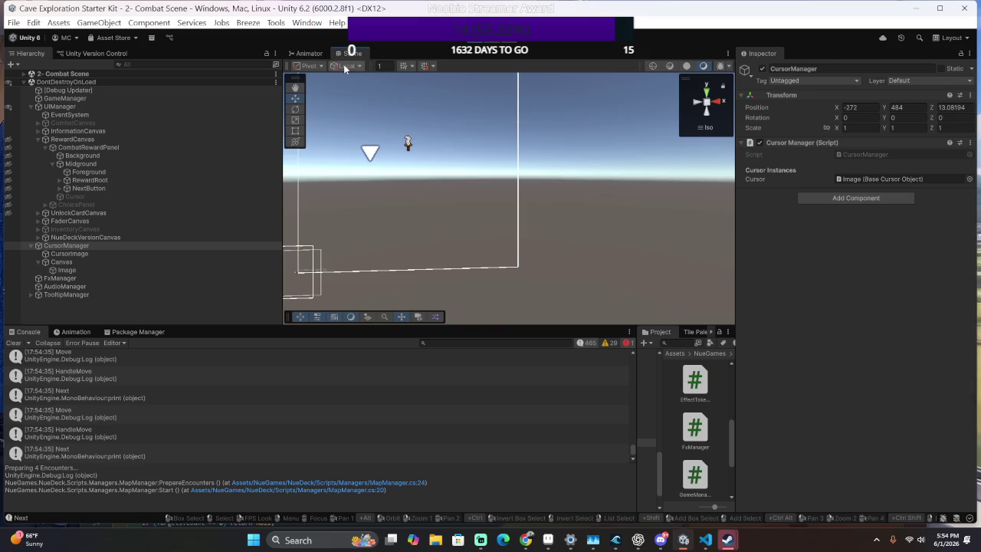
pyautogui.moveTo(394, 107)
pyautogui.mouseDown()
pyautogui.moveTo(479, 195)
pyautogui.moveTo(490, 105)
pyautogui.moveTo(486, 153)
pyautogui.moveTo(385, 142)
pyautogui.moveTo(440, 131)
pyautogui.moveTo(468, 197)
pyautogui.moveTo(458, 211)
pyautogui.moveTo(544, 124)
pyautogui.moveTo(606, 143)
pyautogui.moveTo(432, 180)
pyautogui.moveTo(460, 178)
pyautogui.moveTo(346, 178)
pyautogui.mouseUp()
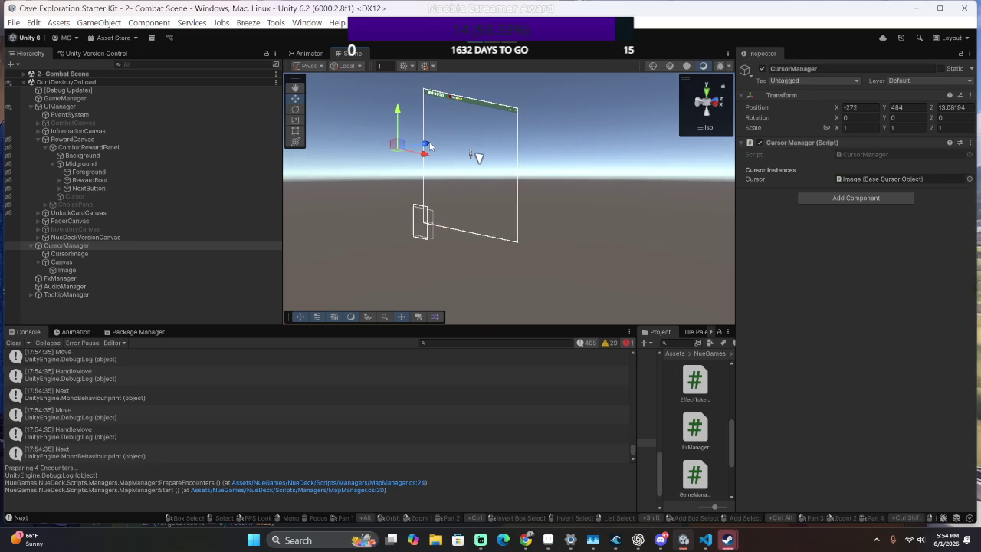
pyautogui.moveTo(414, 154)
pyautogui.mouseDown()
pyautogui.moveTo(388, 171)
pyautogui.moveTo(176, 167)
pyautogui.moveTo(378, 186)
pyautogui.moveTo(372, 163)
pyautogui.moveTo(546, 184)
pyautogui.moveTo(659, 185)
pyautogui.moveTo(611, 150)
pyautogui.moveTo(560, 136)
pyautogui.moveTo(383, 165)
pyautogui.mouseUp()
pyautogui.rightClick(572, 165)
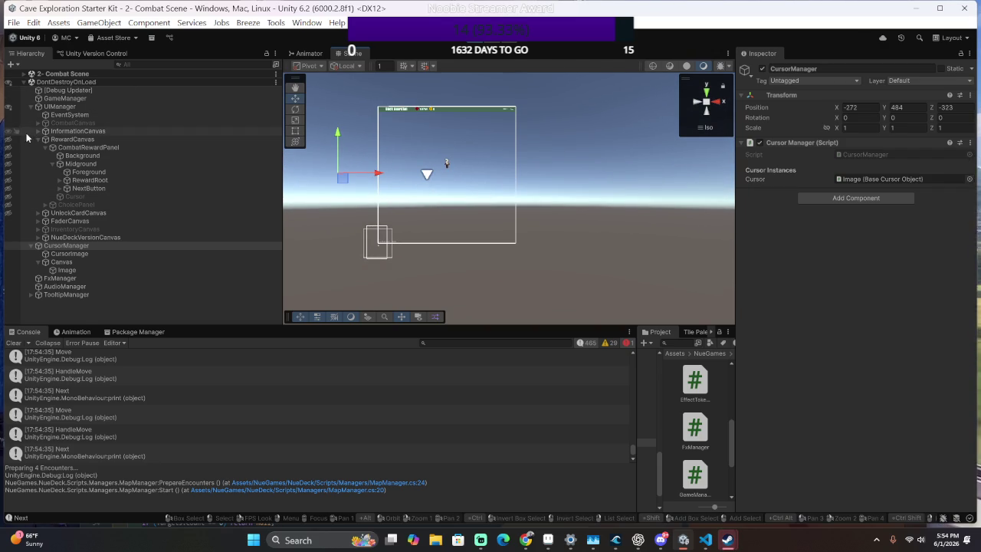
pyautogui.click(8, 82)
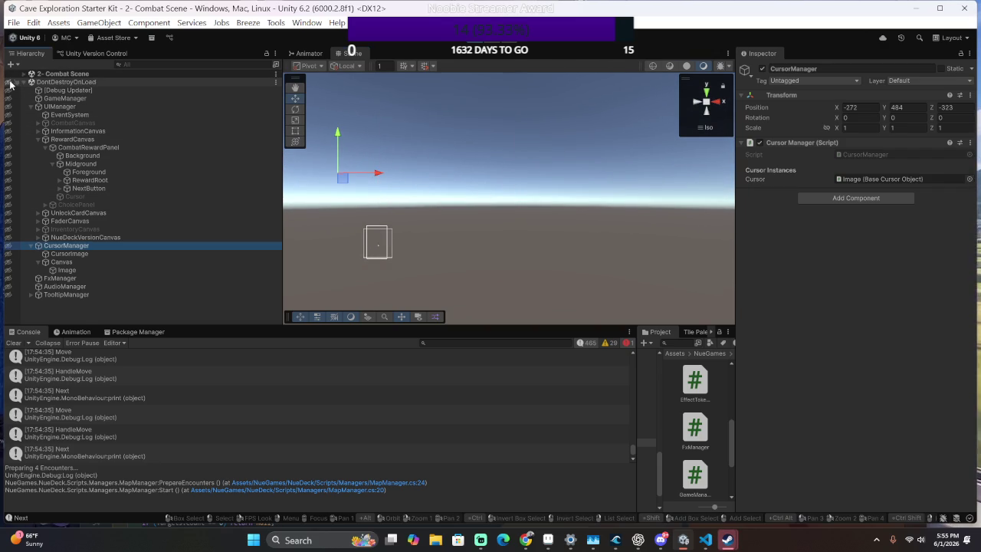
# Inspect UIManager, GameManager, Debug Updater, AudioManager, CursorImage, CursorManager, then the CursorManager's Canvas.
pyautogui.rightClick(492, 158)
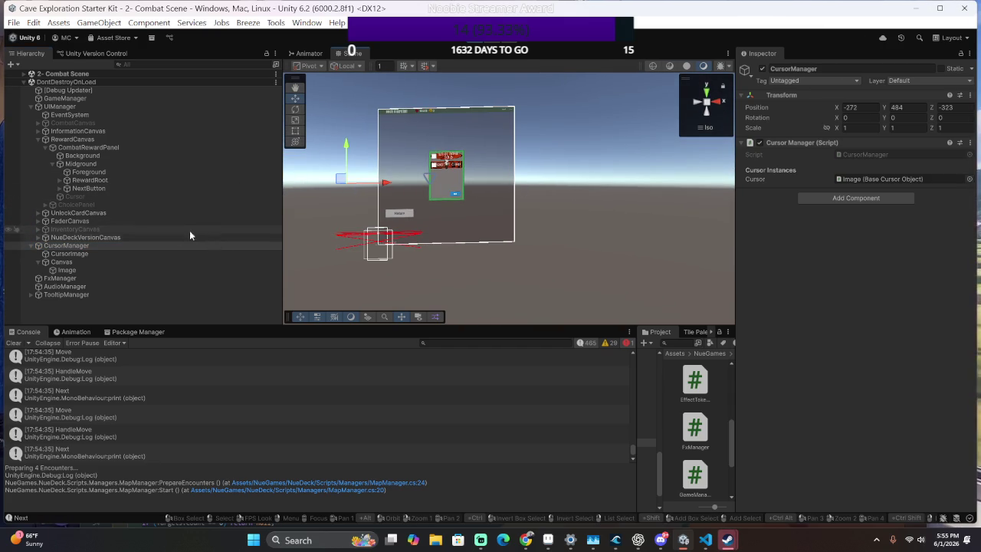
pyautogui.click(96, 106)
pyautogui.click(98, 100)
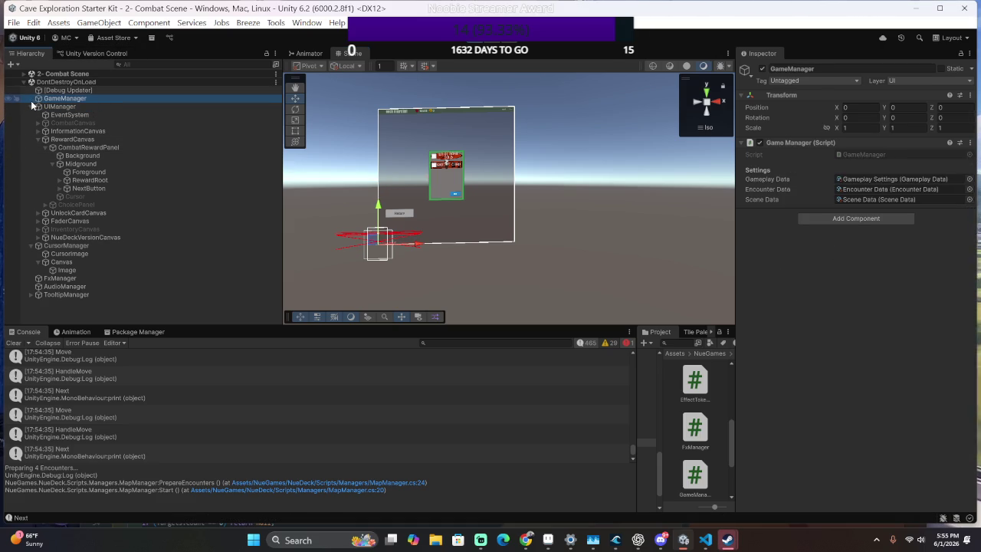
pyautogui.click(110, 93)
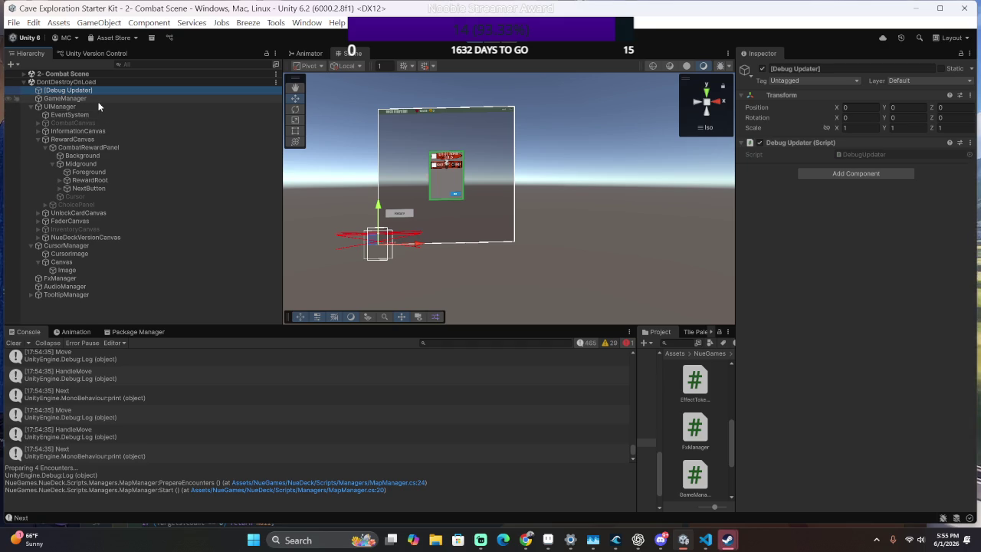
pyautogui.click(127, 289)
pyautogui.click(134, 253)
pyautogui.click(134, 246)
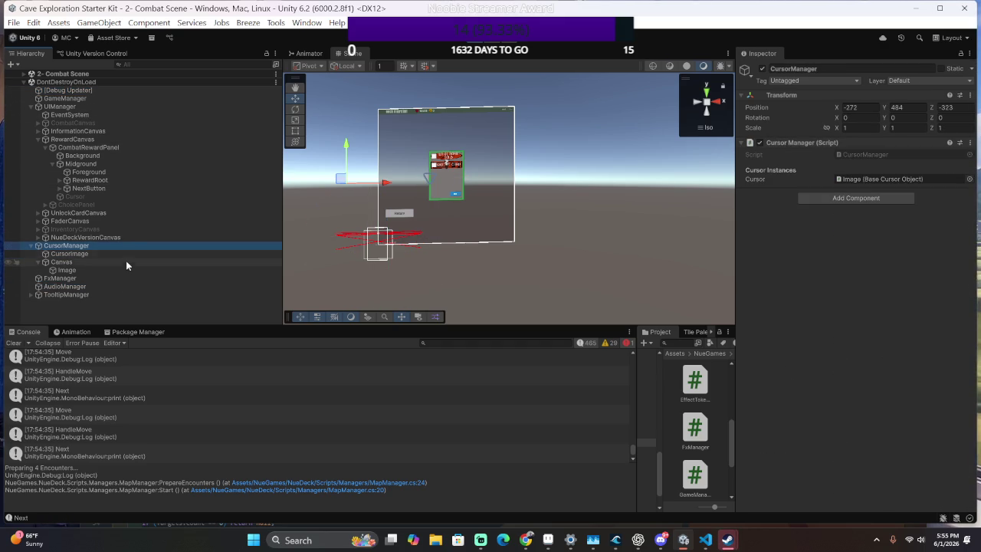
pyautogui.click(109, 262)
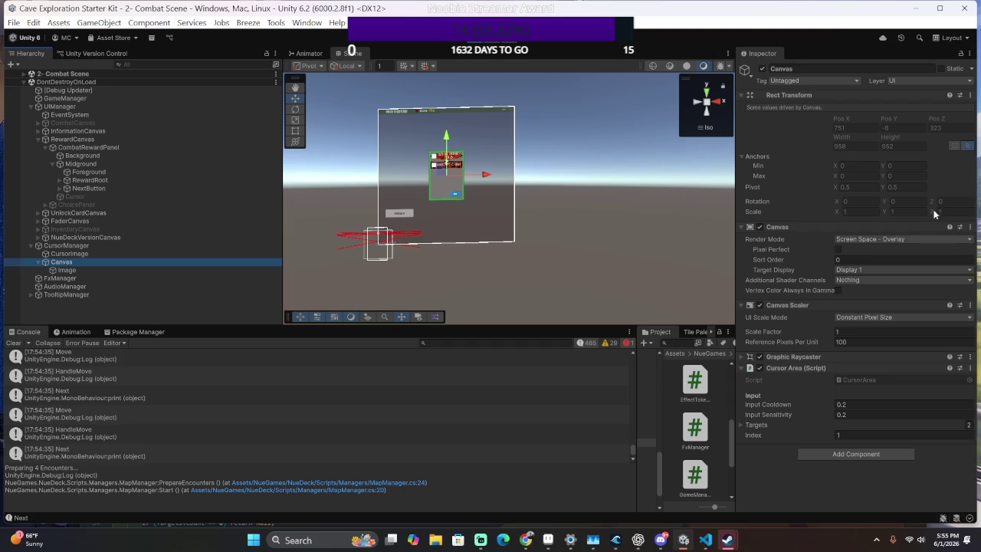
# Try Camera and World Space render modes, return to Screen Space - Overlay, and raise Sort Order to 616.
pyautogui.click(889, 240)
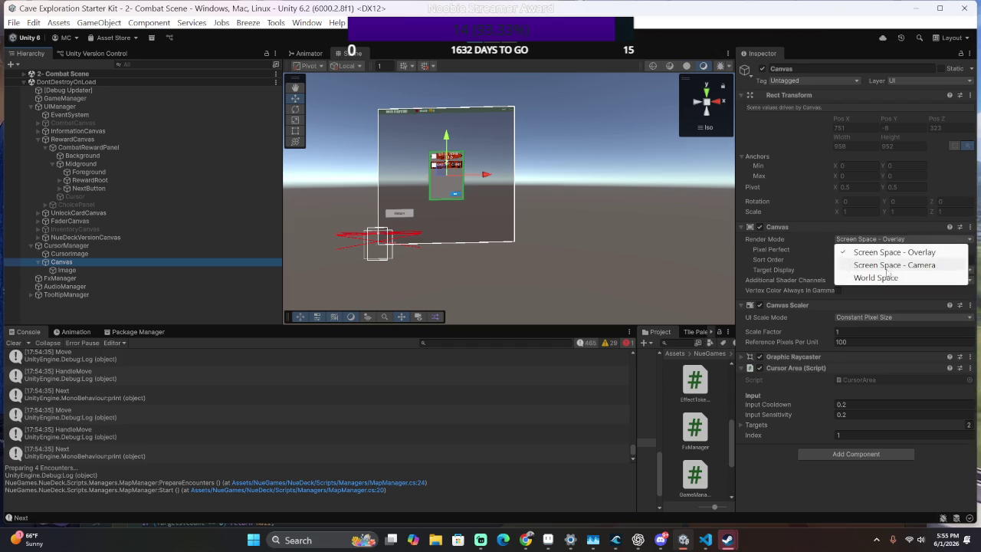
pyautogui.click(896, 261)
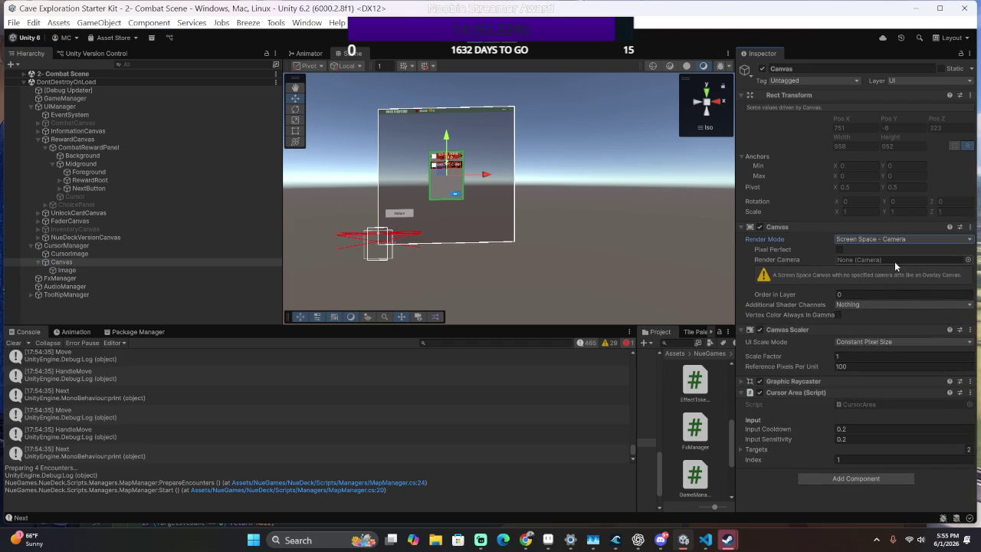
pyautogui.click(880, 239)
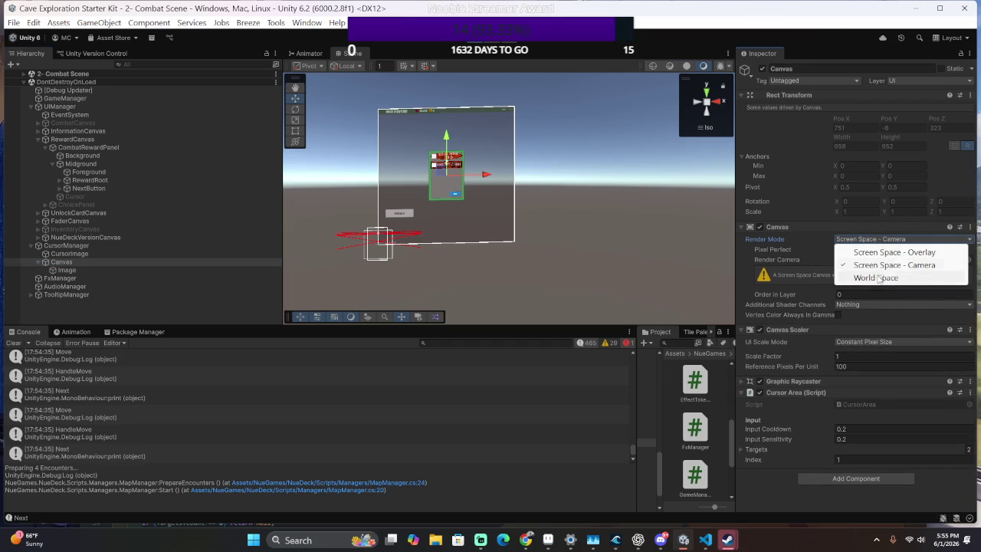
pyautogui.click(876, 276)
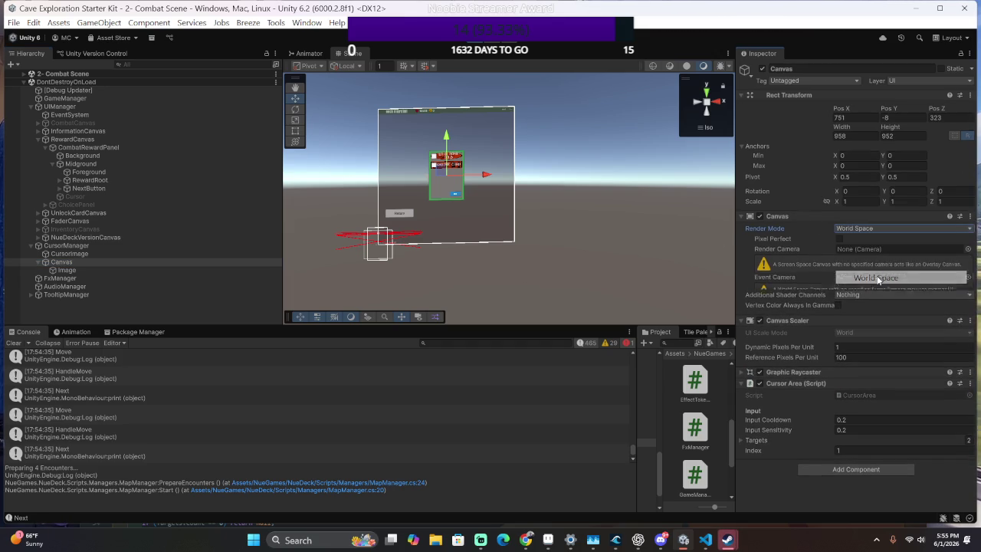
pyautogui.click(891, 229)
pyautogui.click(888, 242)
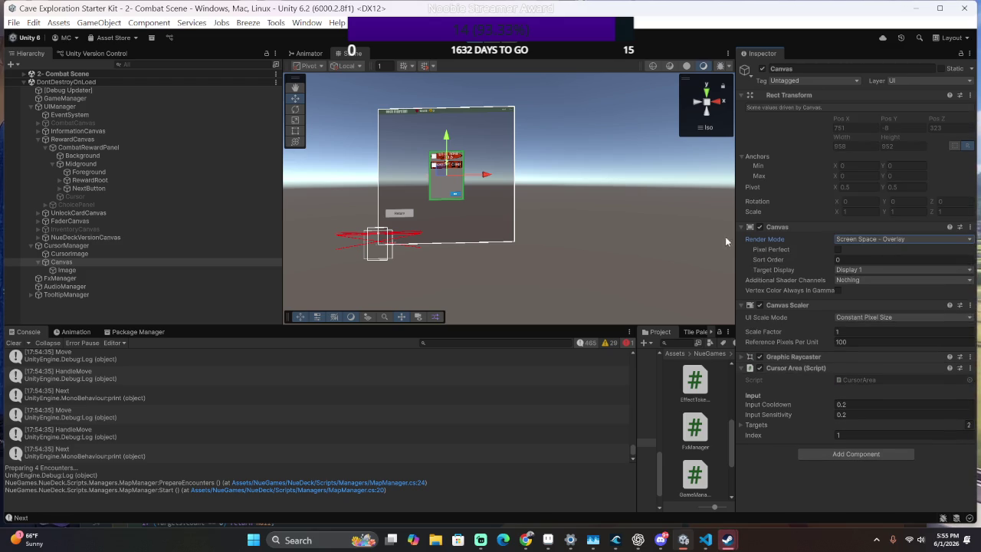
pyautogui.moveTo(783, 262); pyautogui.dragTo(957, 277)
pyautogui.moveTo(126, 254)
pyautogui.mouseDown()
pyautogui.moveTo(103, 239)
pyautogui.moveTo(82, 272)
pyautogui.mouseUp()
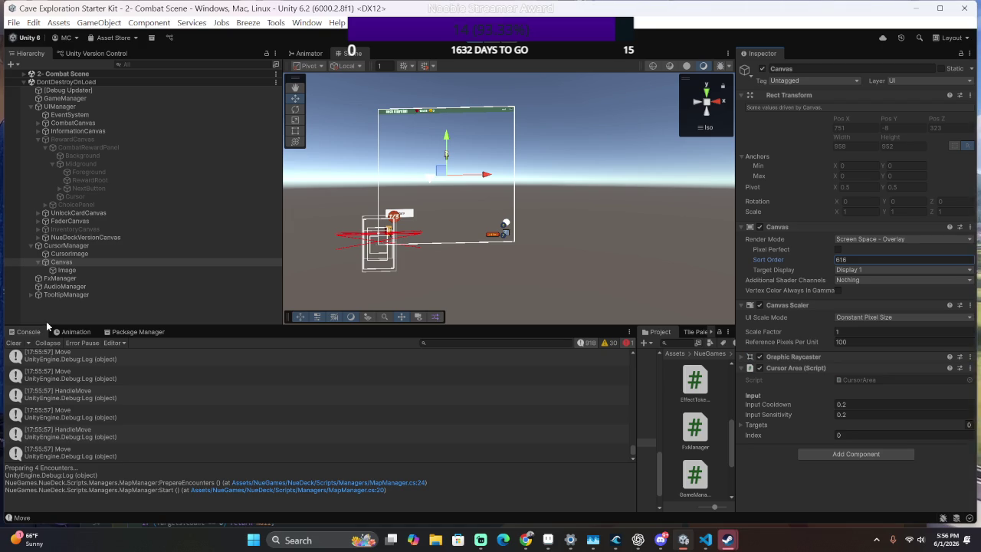
# Play the game and move the reward cursor left and right between choices.
pyautogui.click(471, 43)
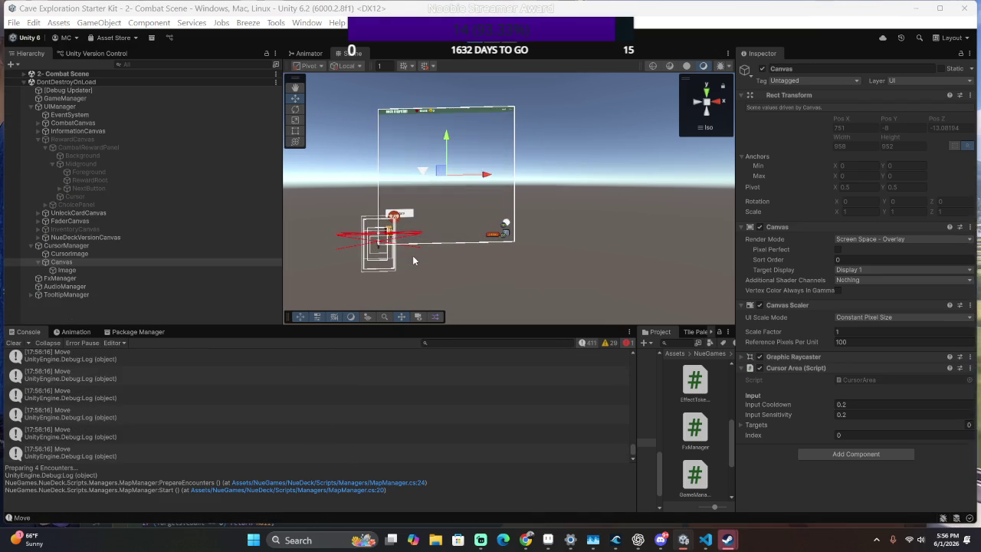
pyautogui.press('Left')
pyautogui.press('Left')
pyautogui.press('Right')
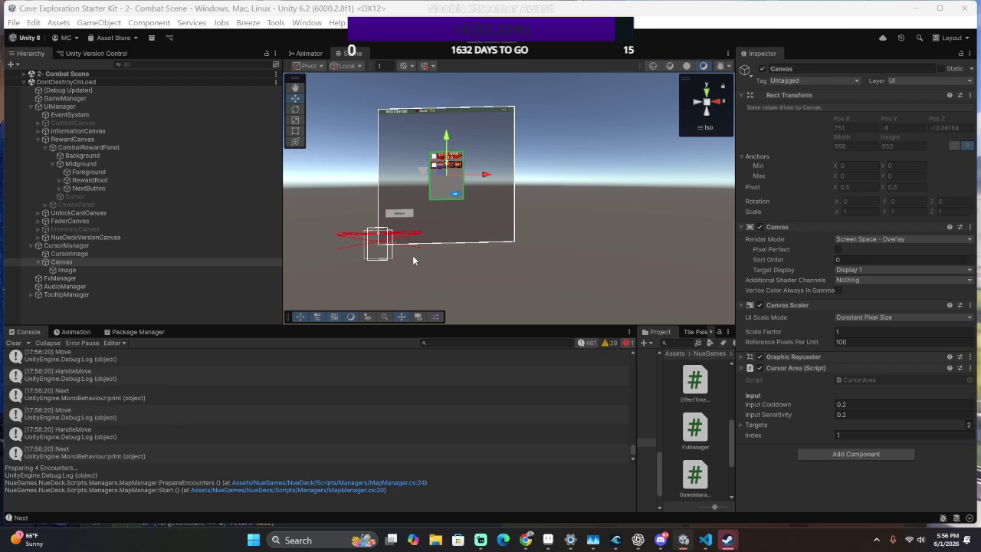
# Check the Canvas render mode and Sort Order, then stop Play mode to return to Main Menu.
pyautogui.click(849, 239)
pyautogui.click(786, 270)
pyautogui.click(844, 259)
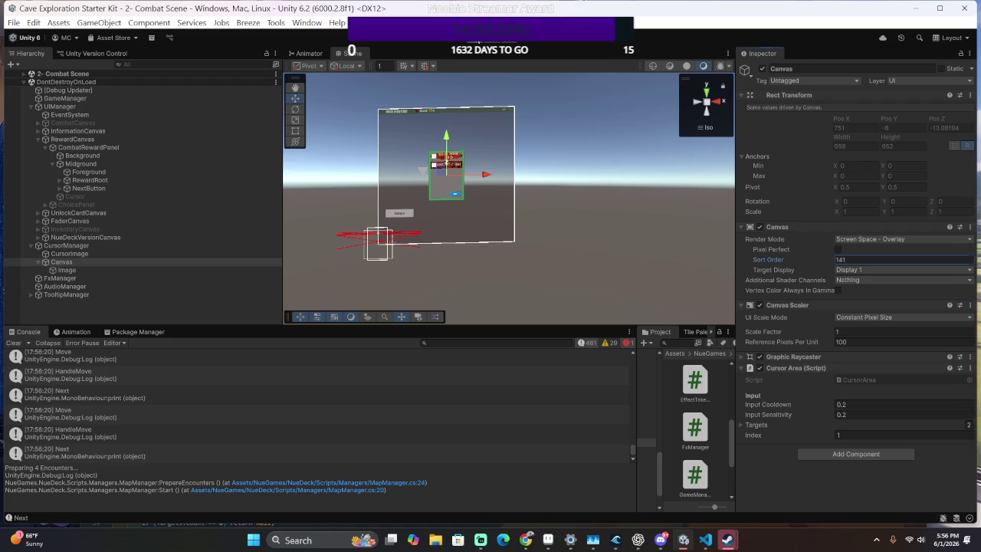
pyautogui.click(476, 37)
pyautogui.click(860, 259)
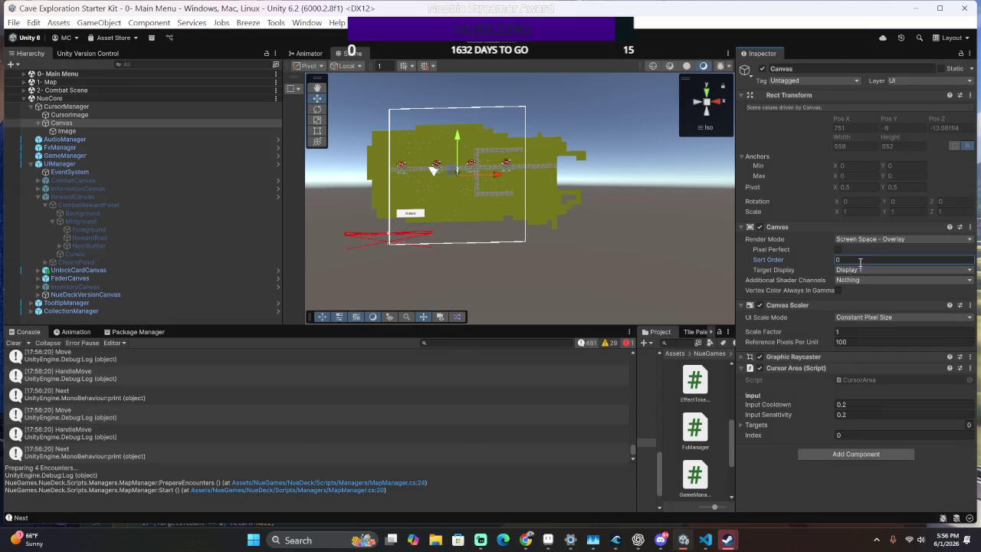
# Retype the cursor Canvas Sort Order value, then switch back to CursorArea.cs in the code editor.
pyautogui.write('1')
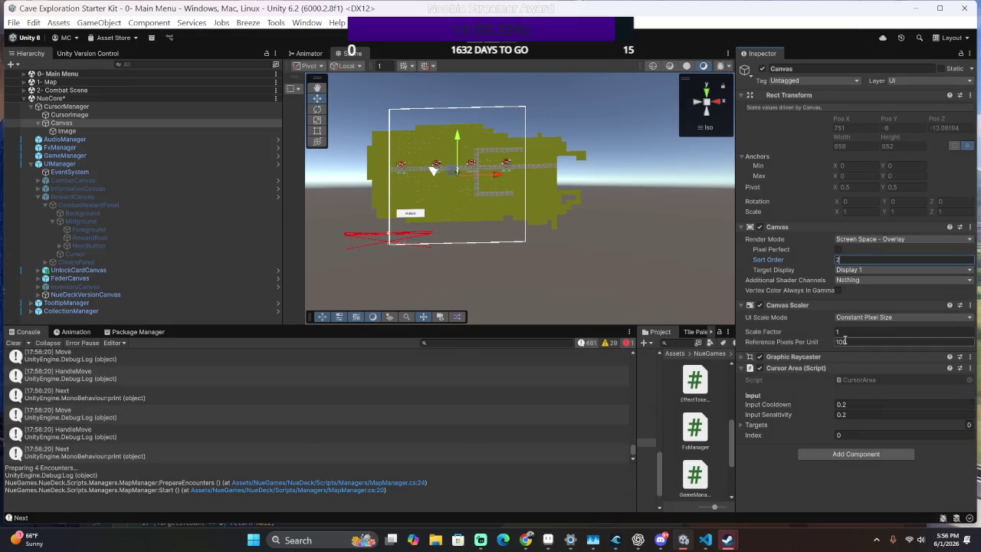
pyautogui.press('BackSpace')
pyautogui.write('1')
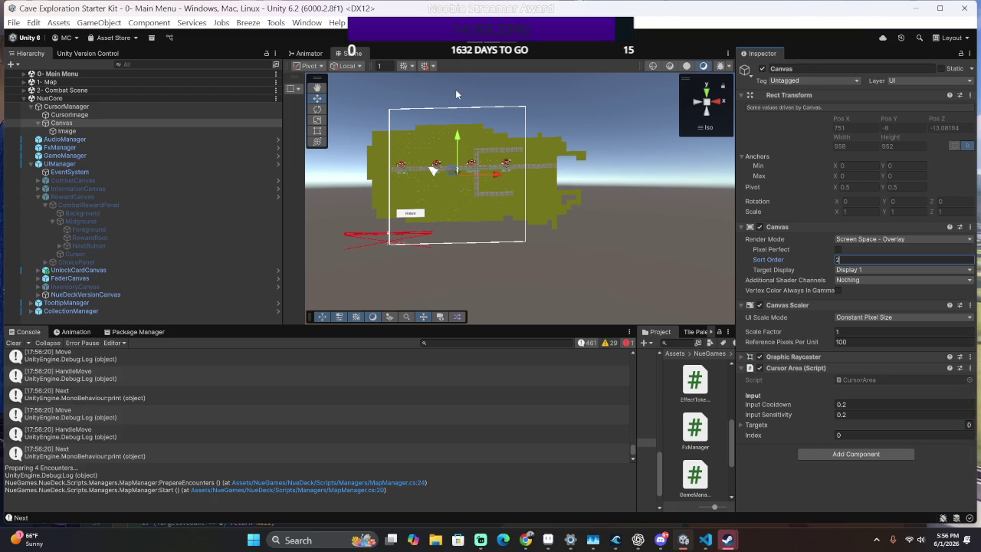
pyautogui.hotkey('alt', 'Tab')
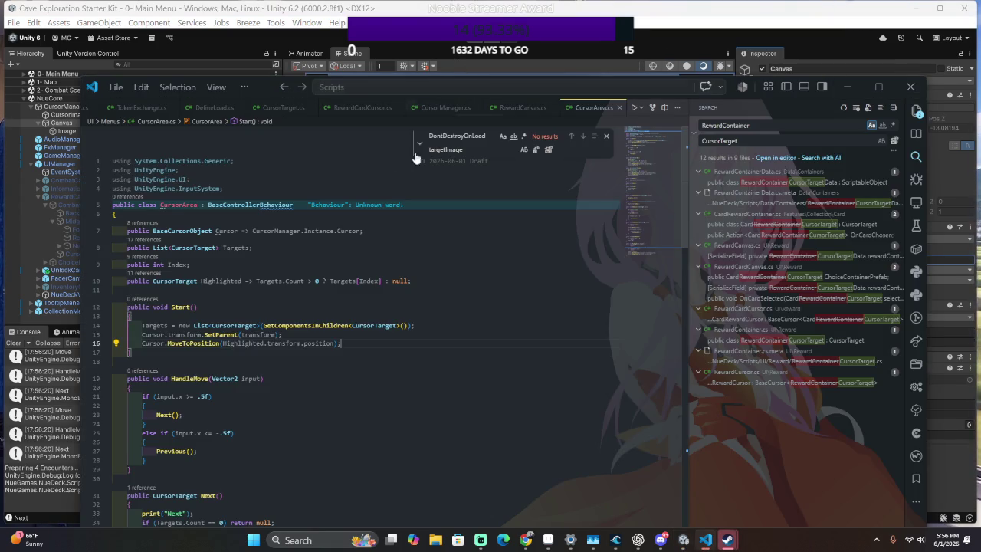
# Review the Select method, Start method and Targets list declaration in CursorArea.cs.
pyautogui.scroll(-5, 518, 349)
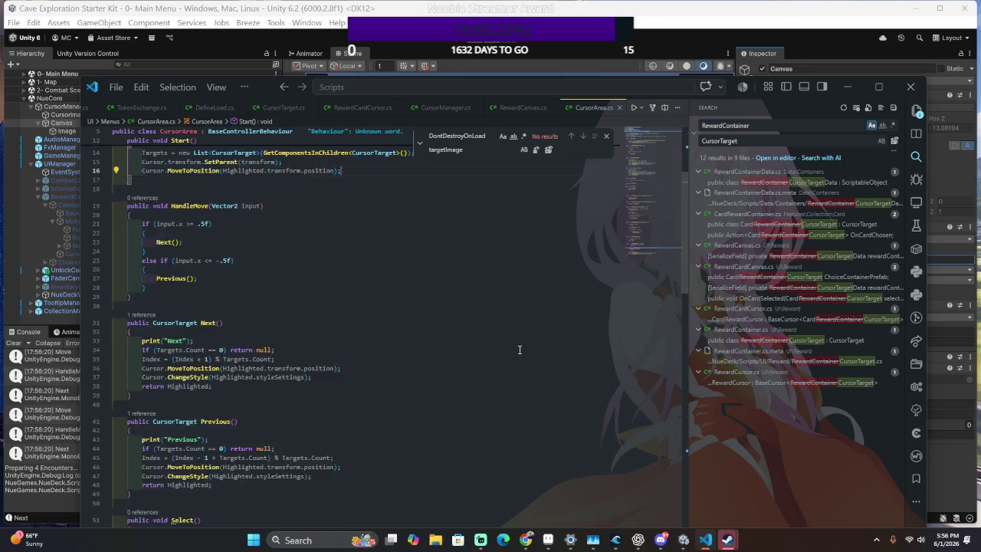
pyautogui.scroll(-4, 519, 350)
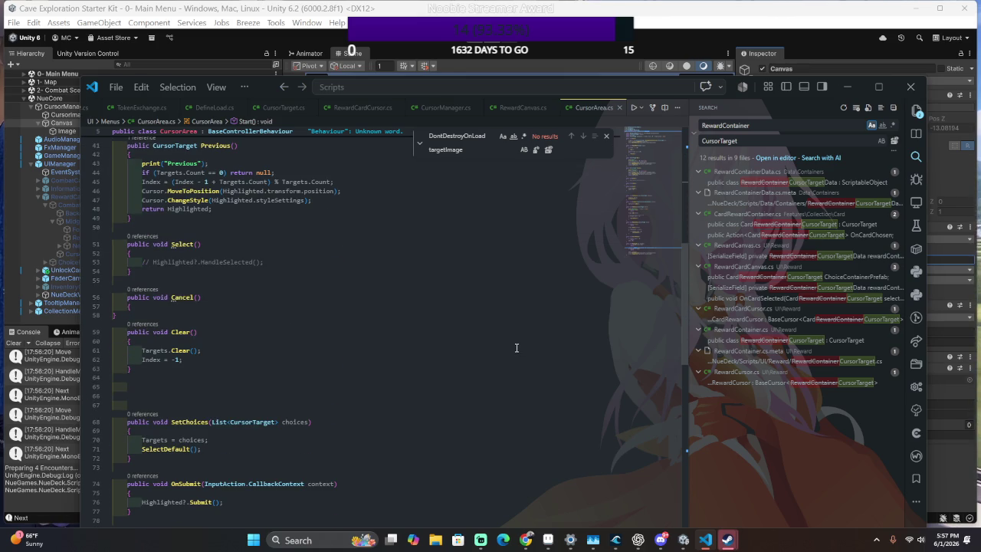
pyautogui.click(151, 262)
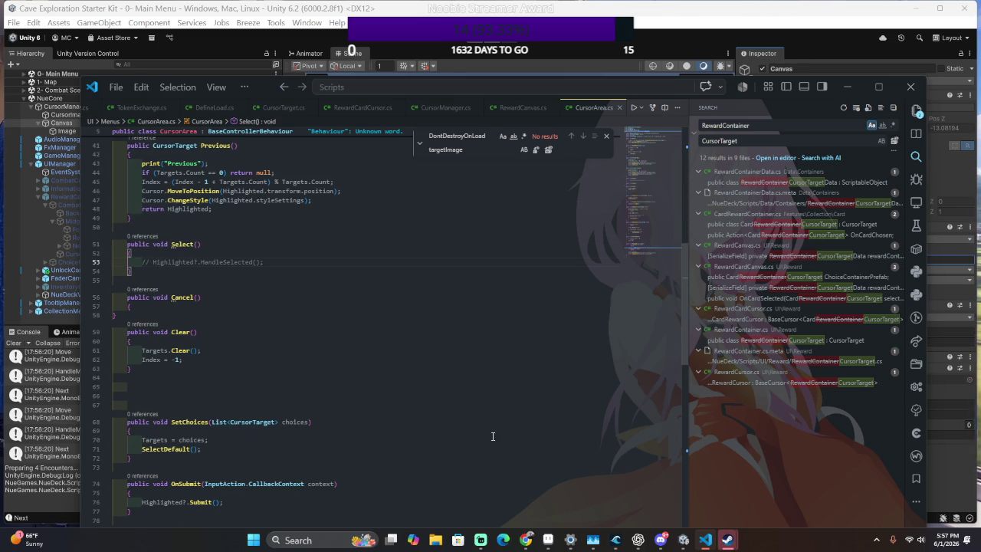
pyautogui.hotkey('alt', 'Left')
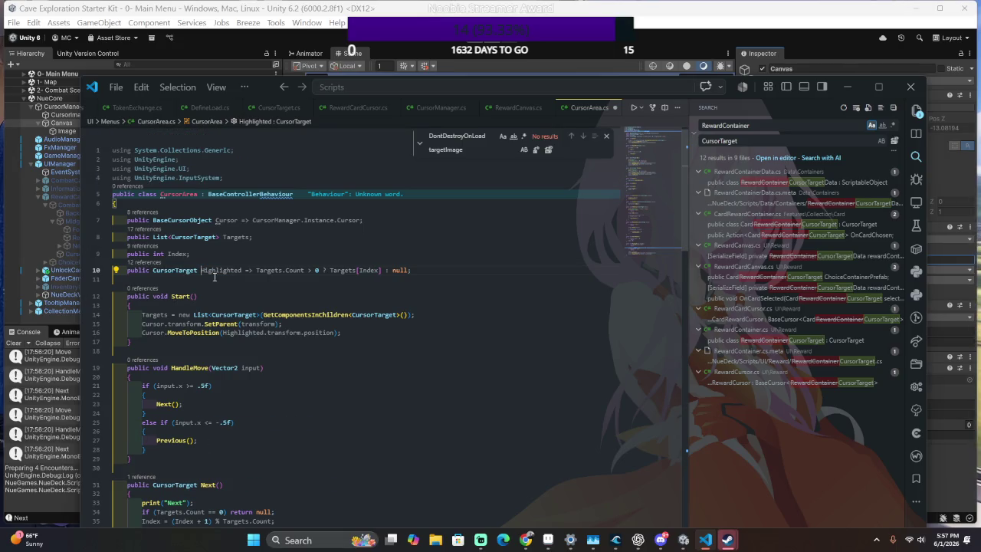
pyautogui.click(332, 294)
pyautogui.click(224, 237)
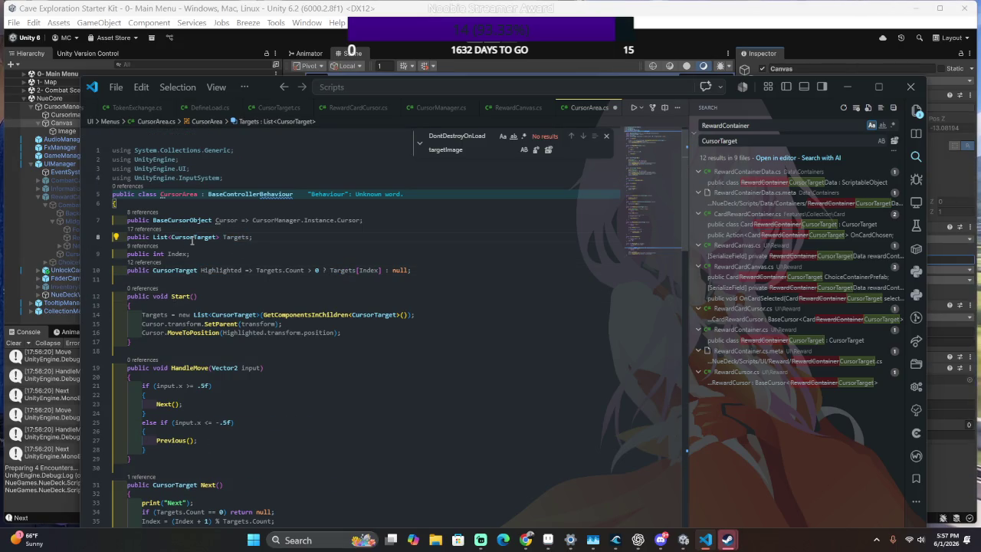
# Open CursorTarget.cs via quick file search and review its Submit method.
pyautogui.hotkey('ctrl', 'p')
pyautogui.write('Cu')
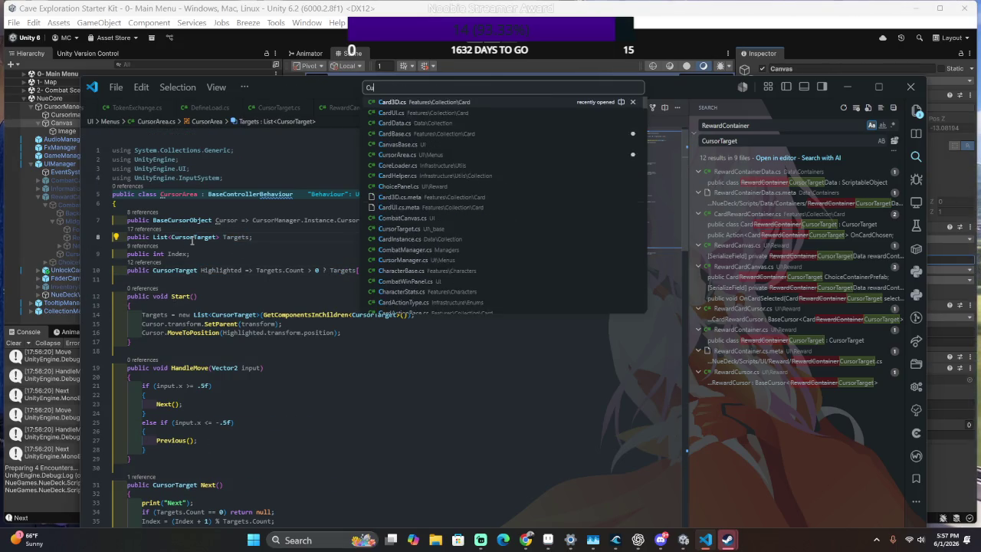
pyautogui.write('rsorTarget')
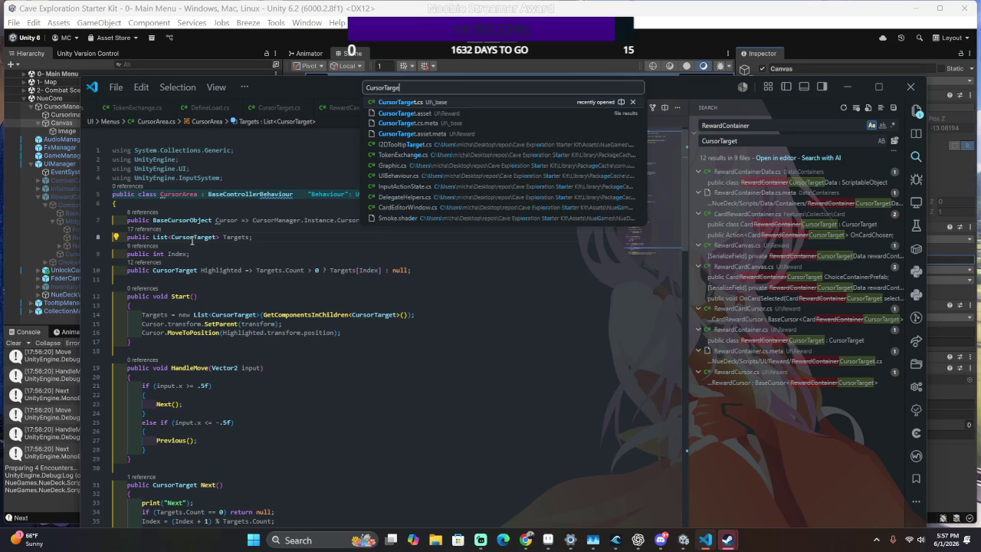
pyautogui.press('Return')
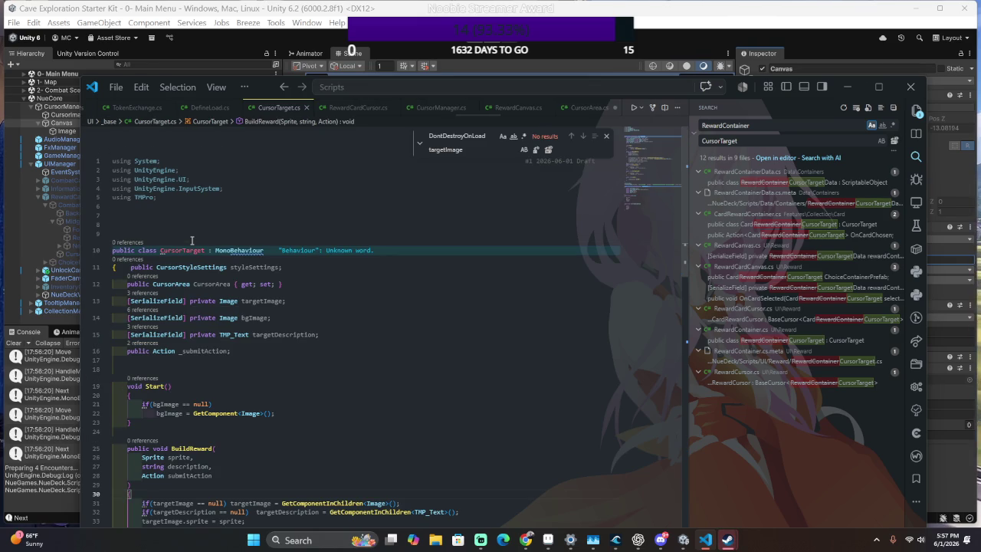
pyautogui.scroll(-5, 274, 403)
pyautogui.scroll(-4, 274, 403)
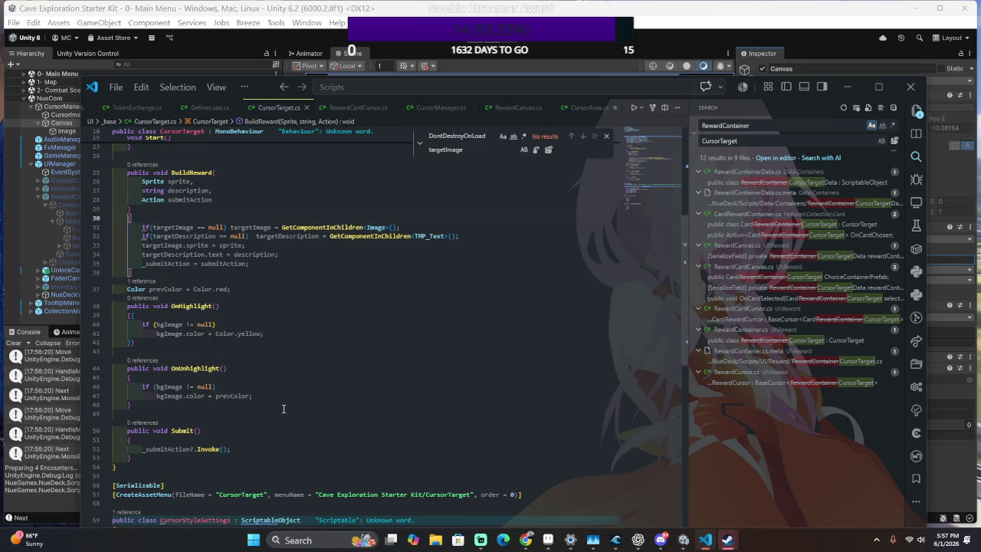
pyautogui.scroll(-3, 284, 405)
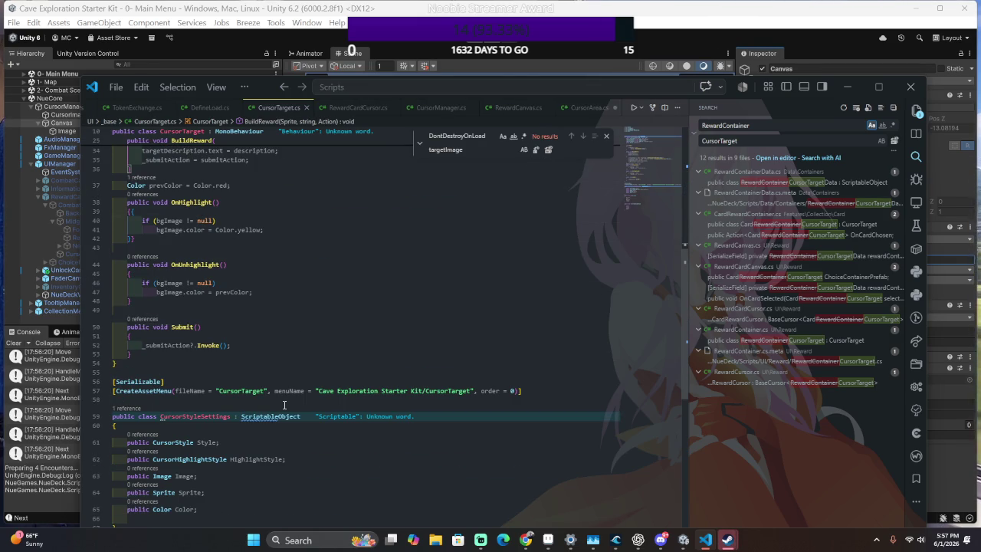
pyautogui.click(280, 345)
pyautogui.scroll(2, 279, 345)
pyautogui.scroll(2, 278, 349)
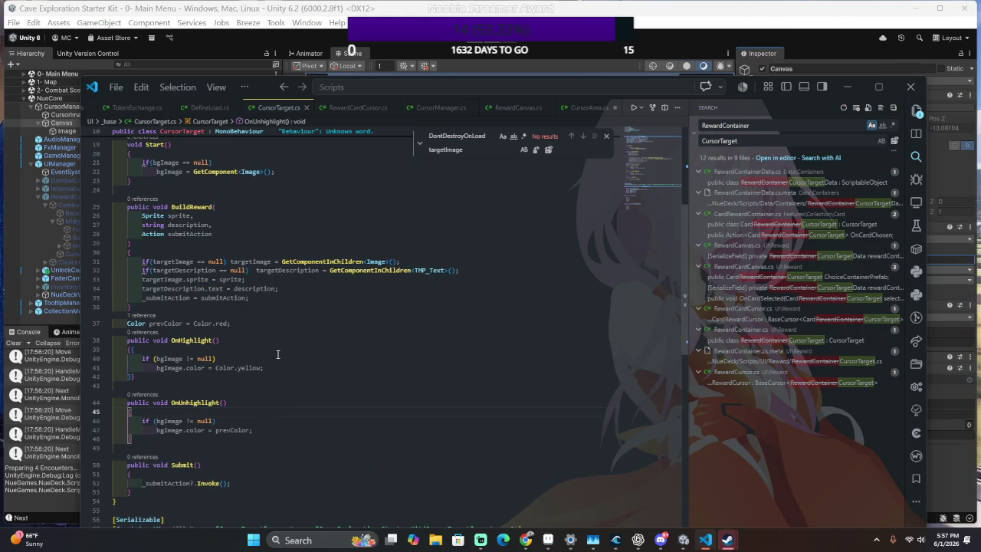
# Return to CursorArea.cs and review Select, Start, and Next's CursorTarget return type.
pyautogui.hotkey('ctrl', 'Tab')
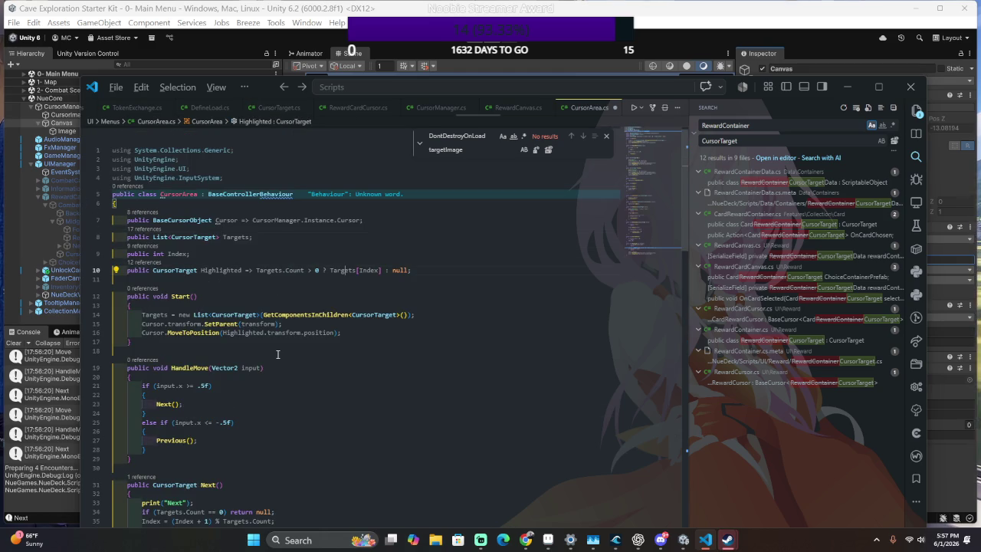
pyautogui.scroll(-10, 277, 354)
pyautogui.click(277, 354)
pyautogui.scroll(10, 277, 354)
pyautogui.click(278, 354)
pyautogui.doubleClick(175, 496)
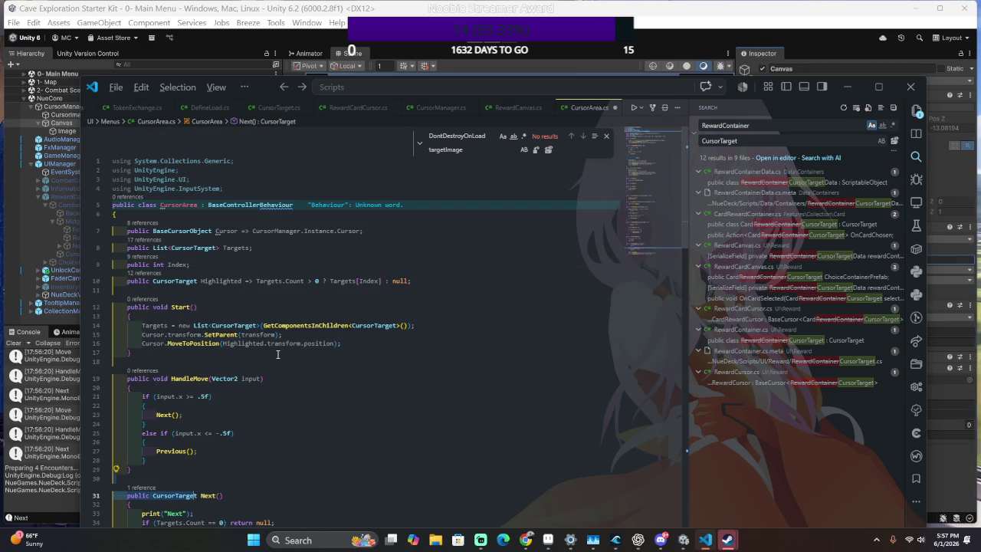
# Replace the HandleSelected call in Select with Highlighted?.Submit() and save the script.
pyautogui.scroll(-10, 272, 346)
pyautogui.click(227, 332)
pyautogui.doubleClick(228, 332)
pyautogui.write('Smit')
pyautogui.hotkey('ctrl', 's')
pyautogui.hotkey('alt', 'Tab')
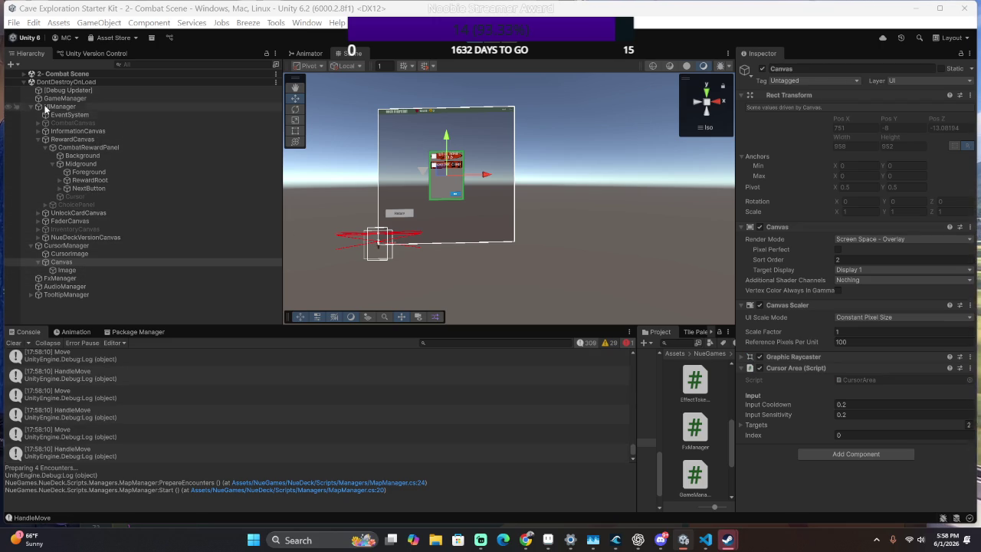
# Inspect the cursor's Image object, then the cursor Canvas with its Cursor Area.
pyautogui.click(67, 270)
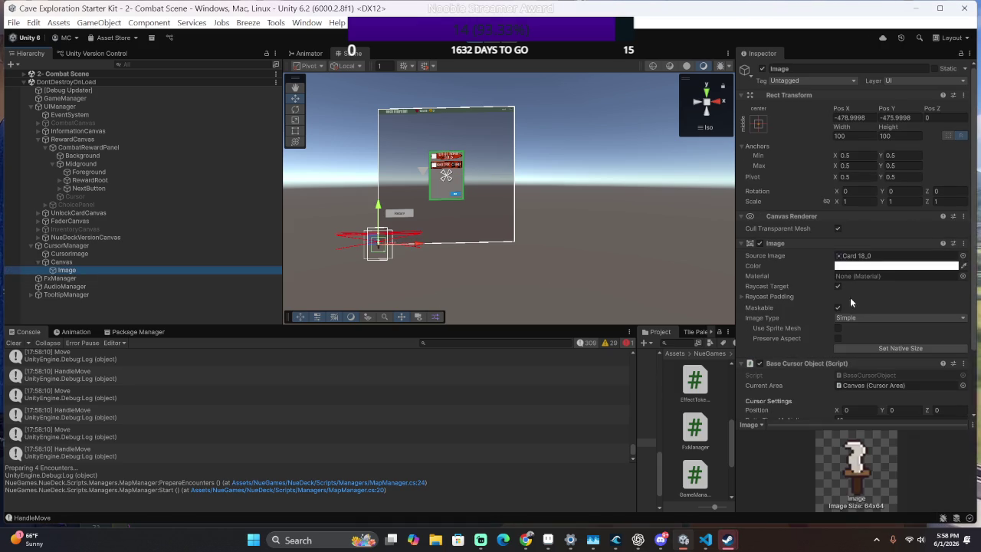
pyautogui.scroll(-3, 851, 261)
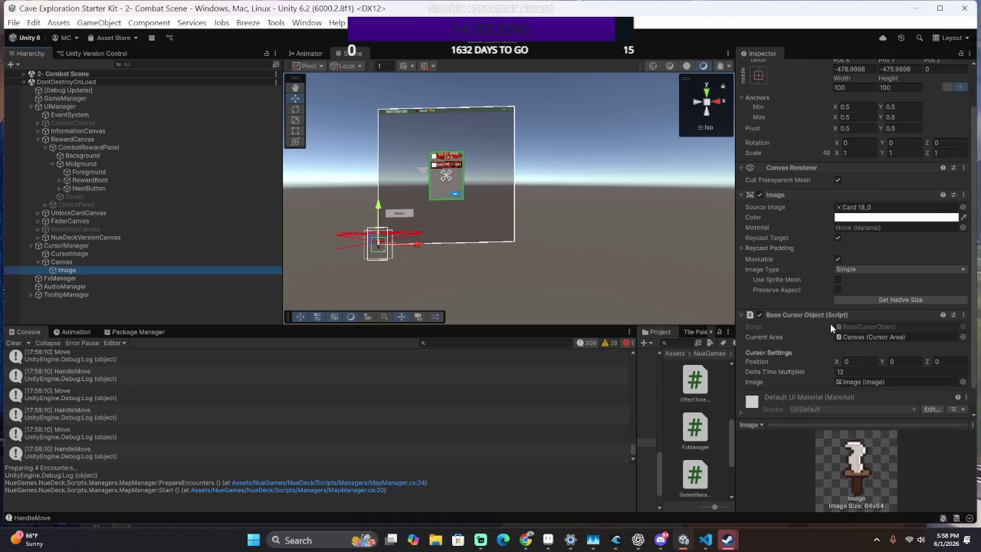
pyautogui.scroll(3, 813, 348)
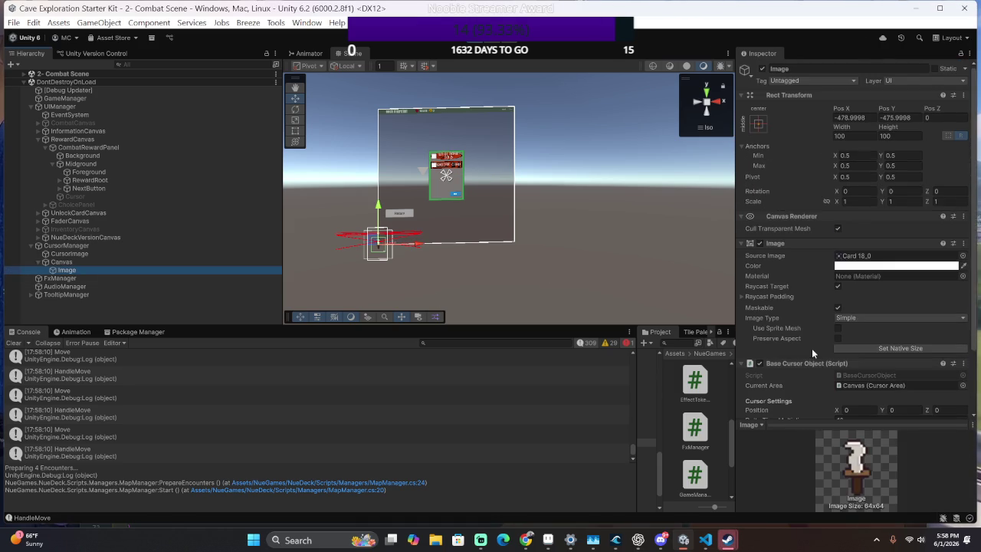
pyautogui.click(174, 261)
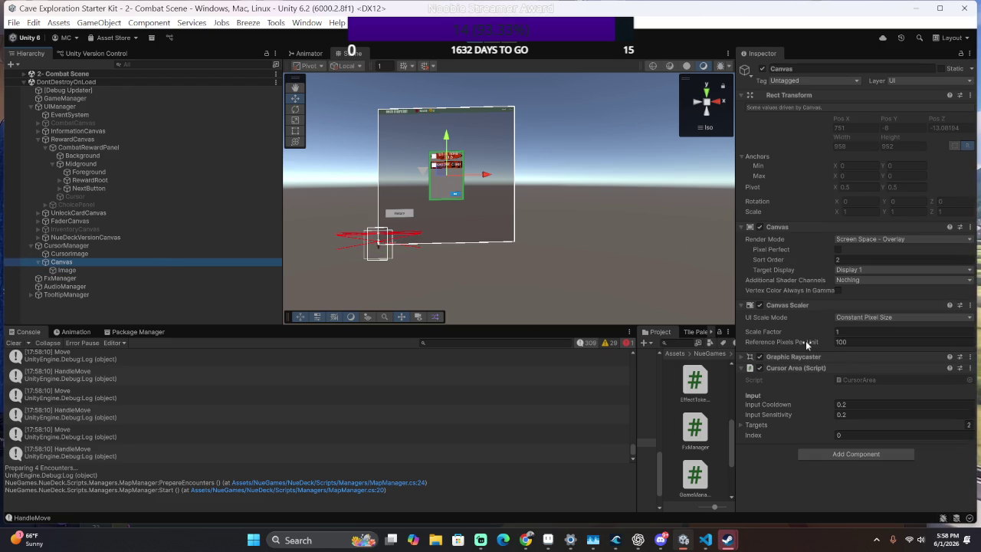
# Check the Canvas Scaler fields, drag Sort Order up to 57, then stop the game.
pyautogui.click(860, 332)
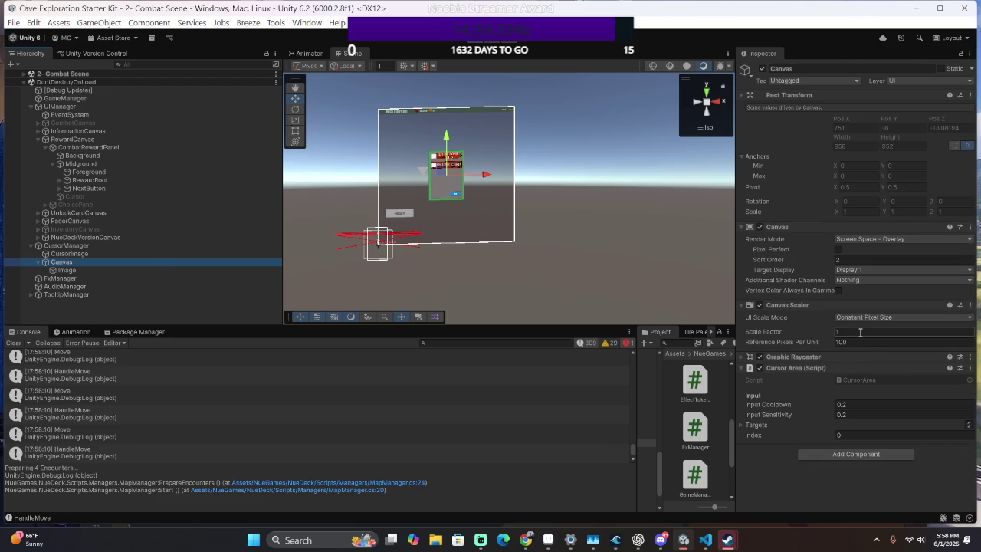
pyautogui.click(863, 341)
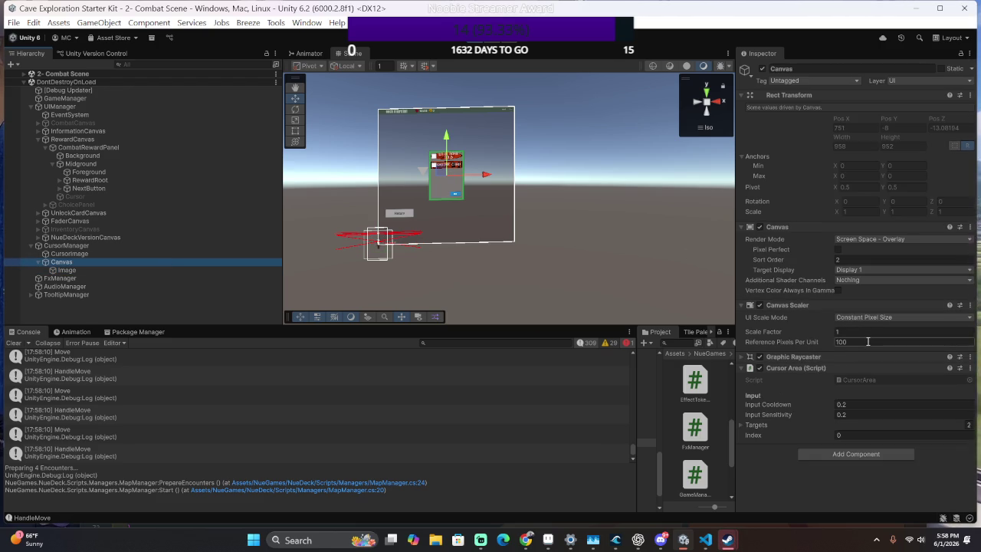
pyautogui.click(852, 261)
pyautogui.click(830, 270)
pyautogui.moveTo(831, 263); pyautogui.dragTo(870, 269)
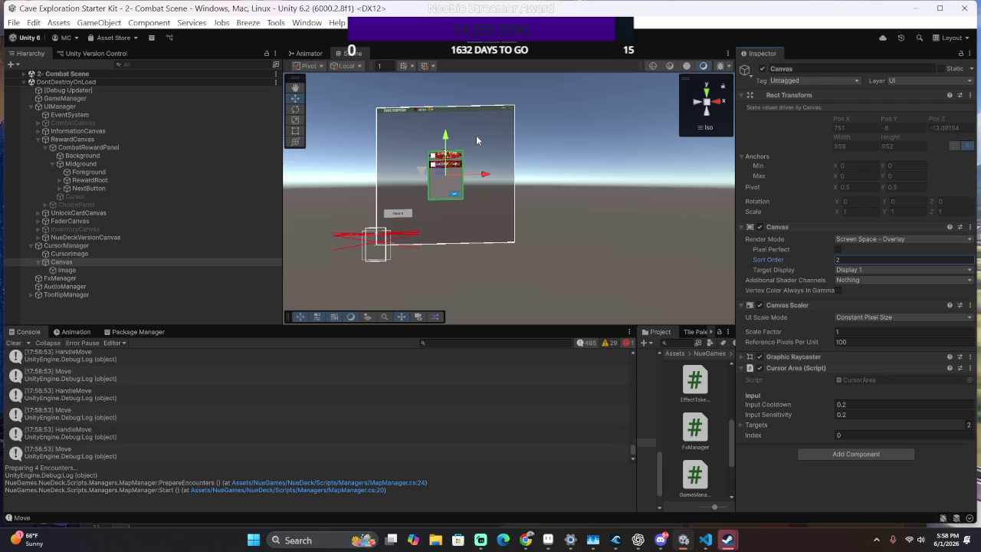
pyautogui.click(475, 44)
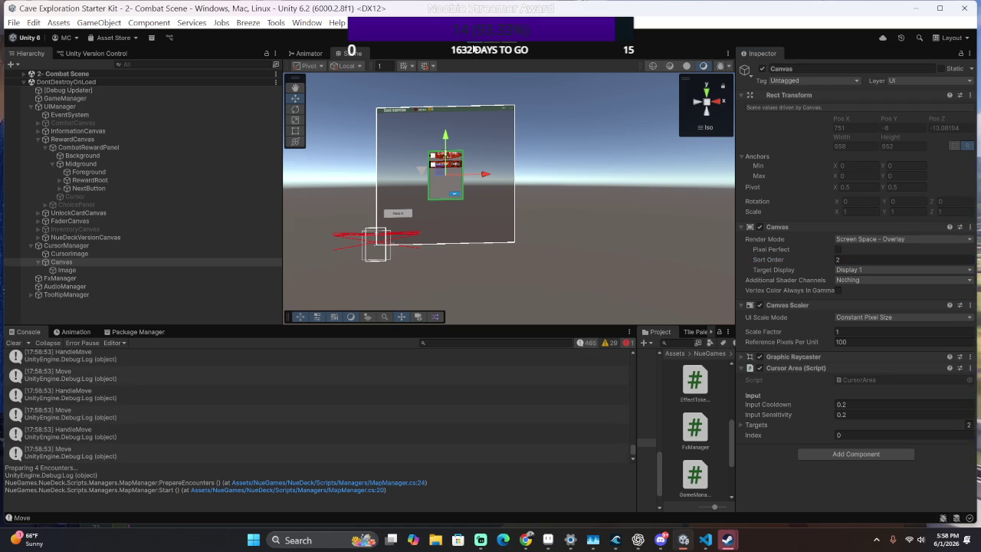
pyautogui.click(475, 43)
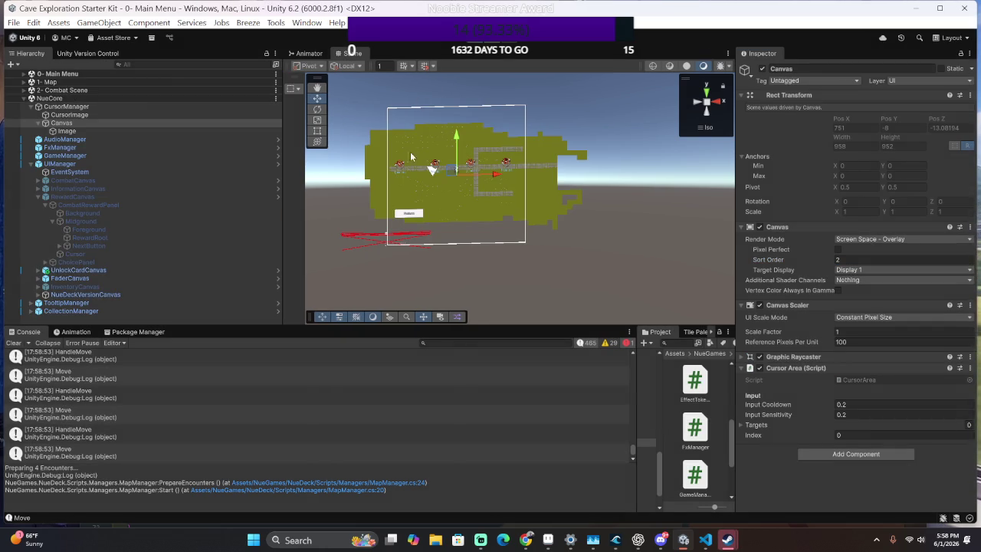
# Return to CursorArea.cs and locate the OnSubmit method on line 74.
pyautogui.hotkey('alt', 'Tab')
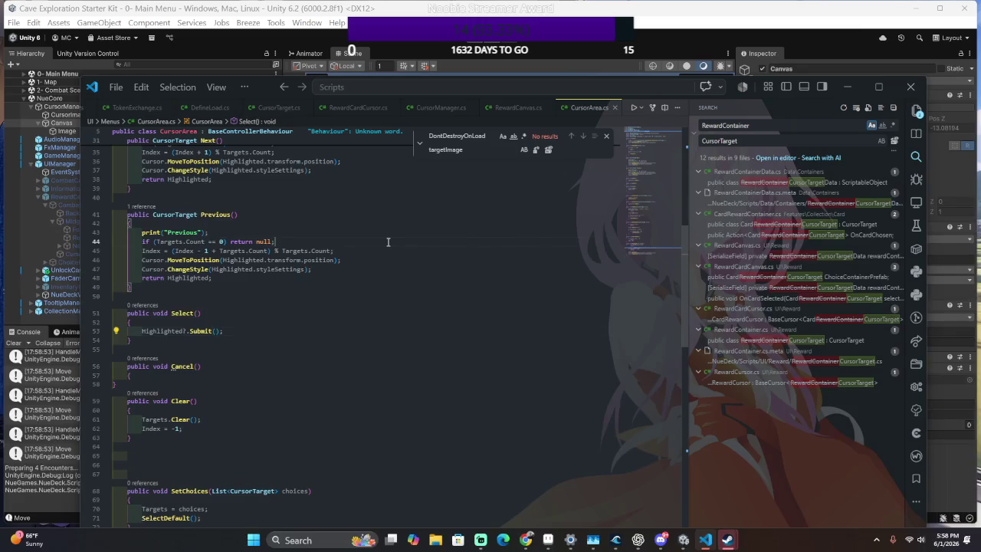
pyautogui.scroll(-15, 388, 242)
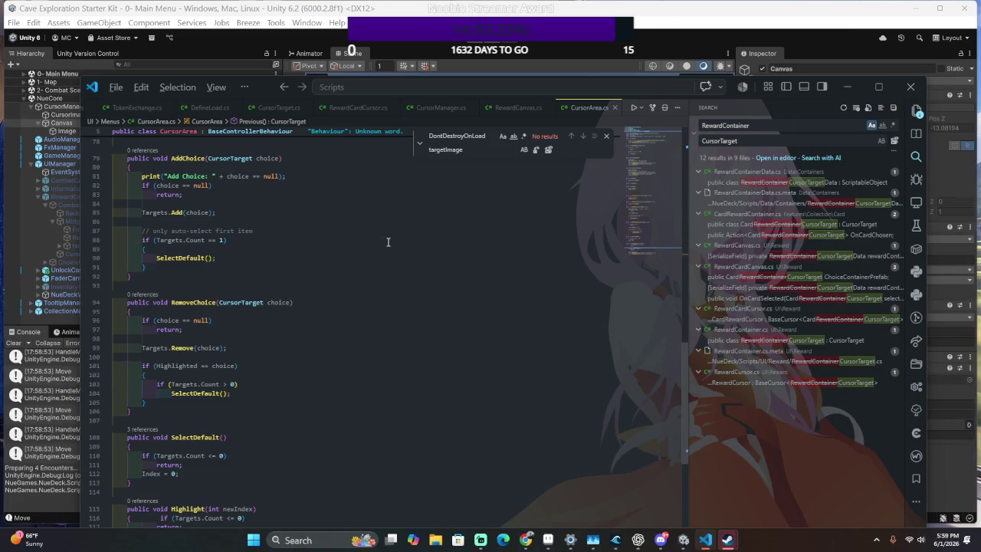
pyautogui.hotkey('alt', 'Left')
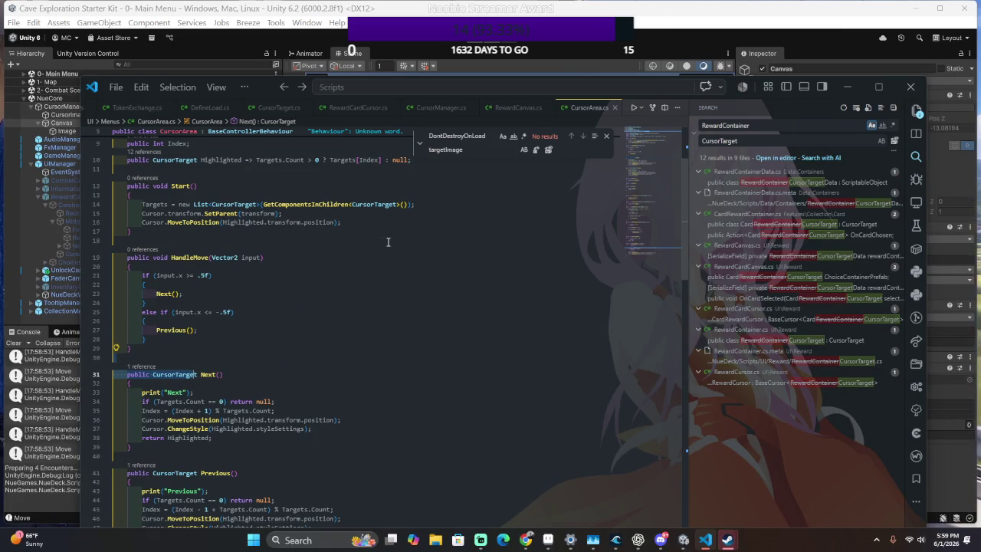
pyautogui.scroll(-9, 379, 301)
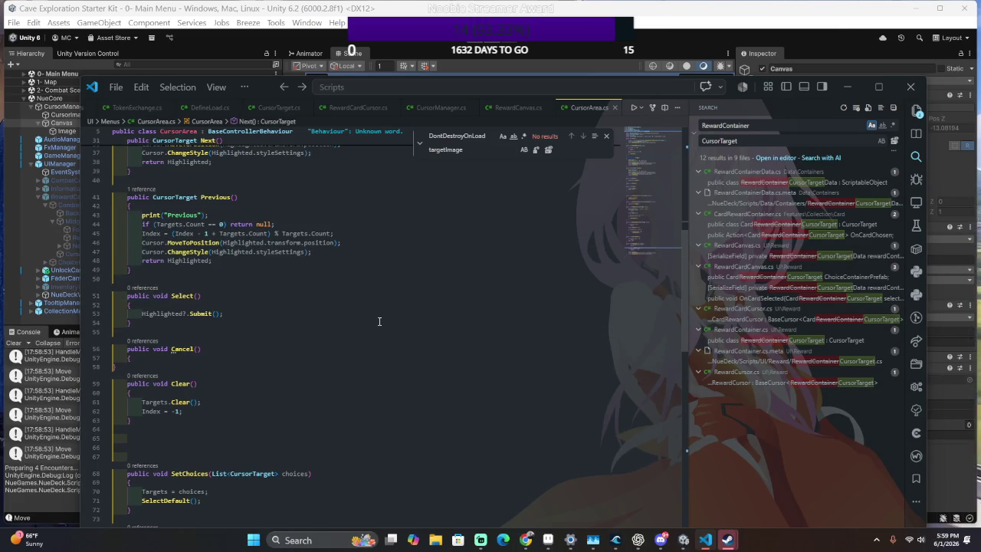
pyautogui.scroll(-7, 379, 321)
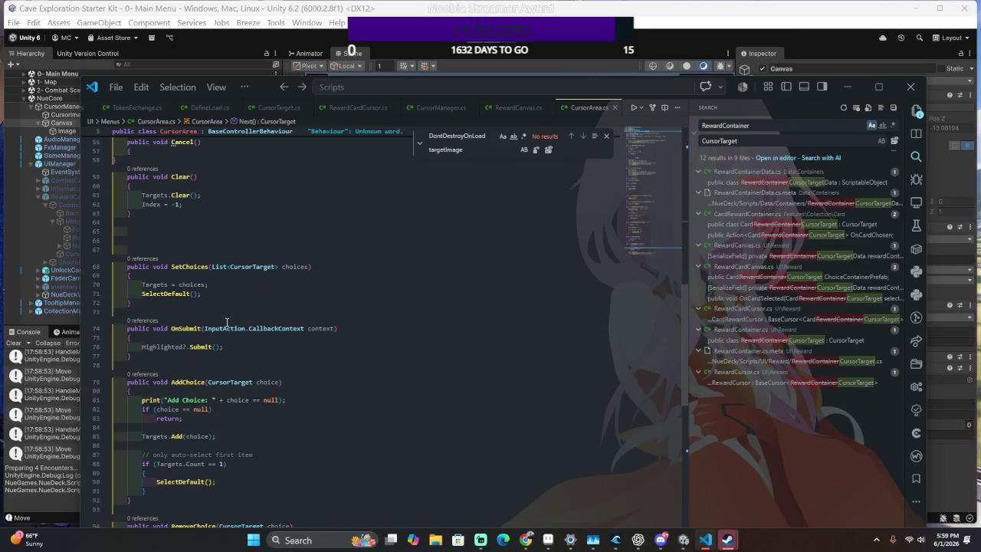
pyautogui.click(176, 331)
# Rewrite the signature as 'public override void OnSubmit' and save so Unity recompiles.
pyautogui.doubleClick(177, 330)
pyautogui.write('gv')
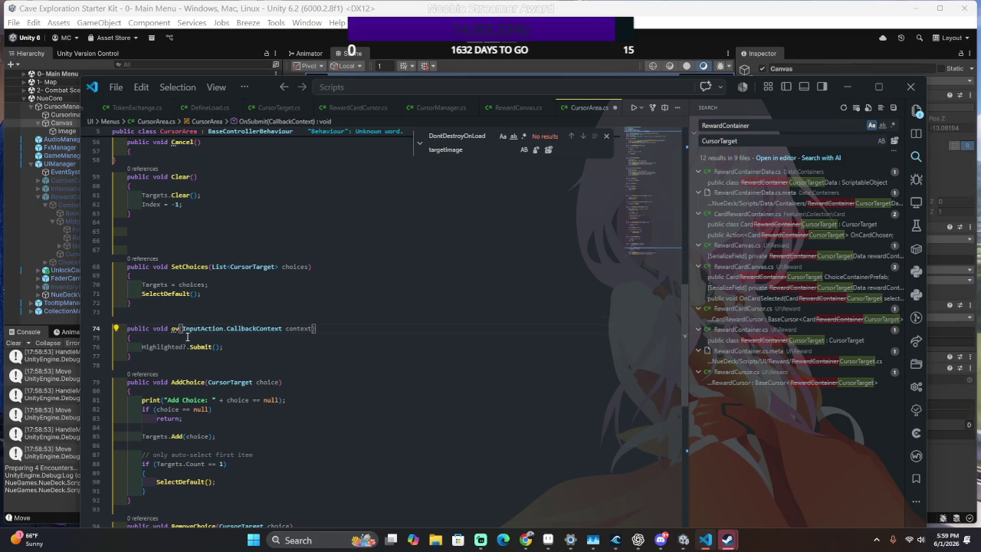
pyautogui.write('erride ')
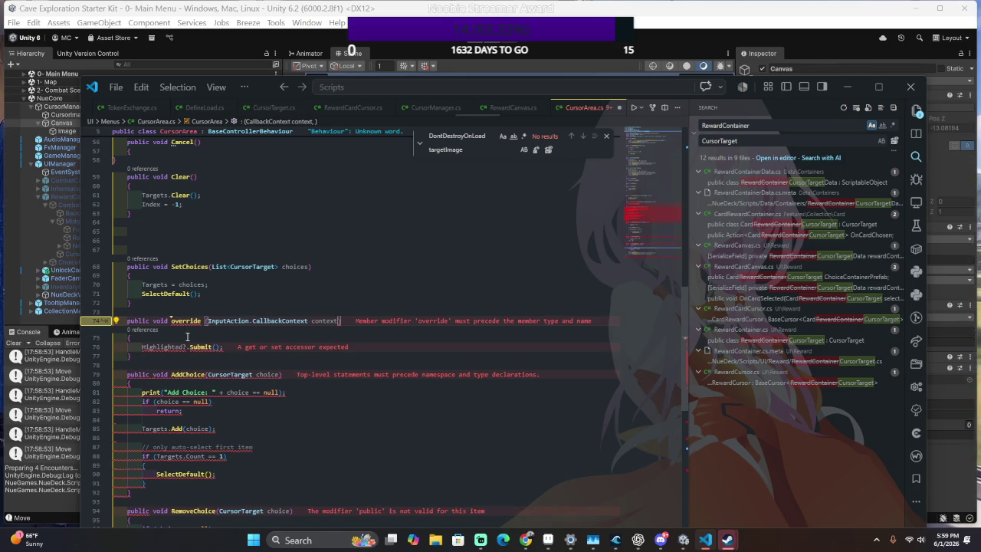
pyautogui.write('OnSubmit')
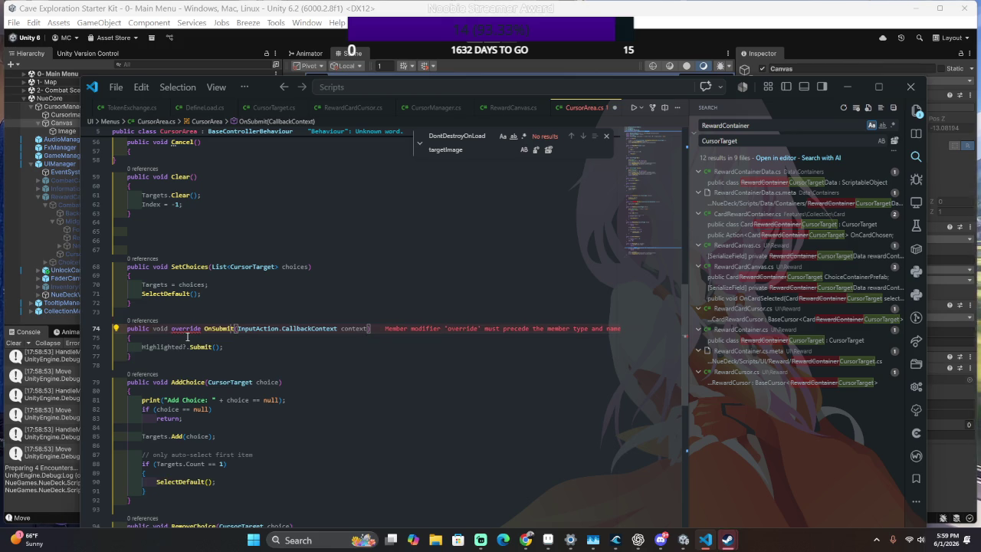
pyautogui.hotkey('ctrl', 'Left')
pyautogui.hotkey('ctrl', 'Left')
pyautogui.hotkey('ctrl', 'BackSpace')
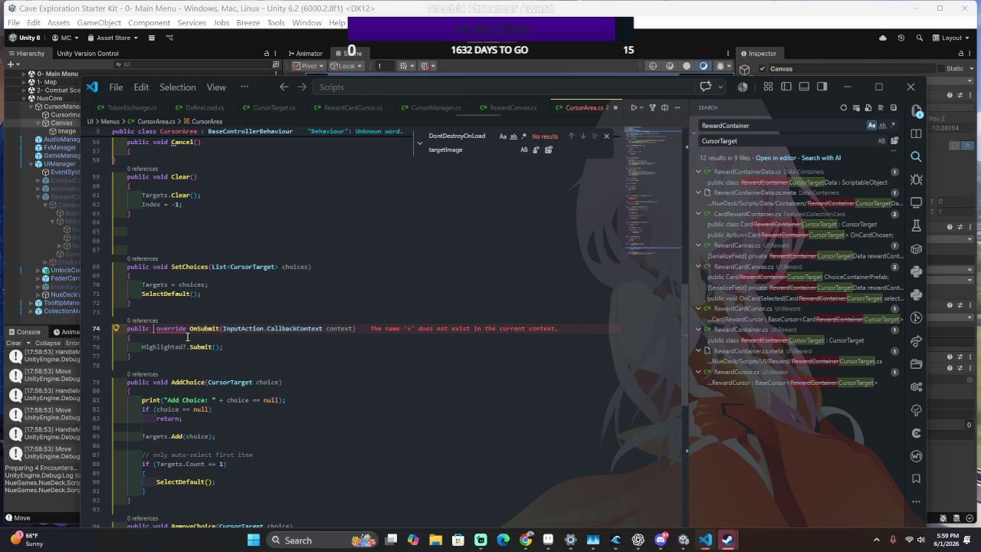
pyautogui.press('Right')
pyautogui.write('void')
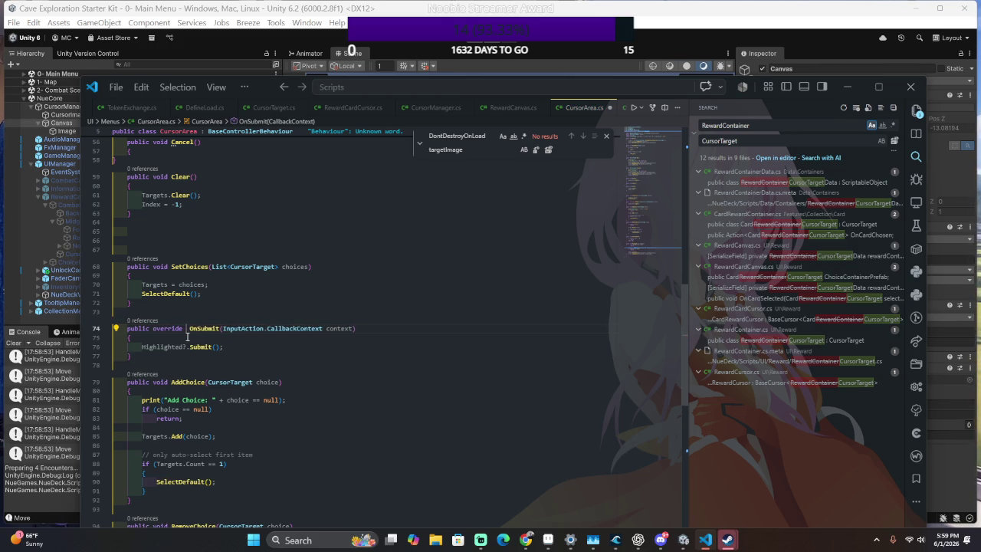
pyautogui.hotkey('alt', 'Tab')
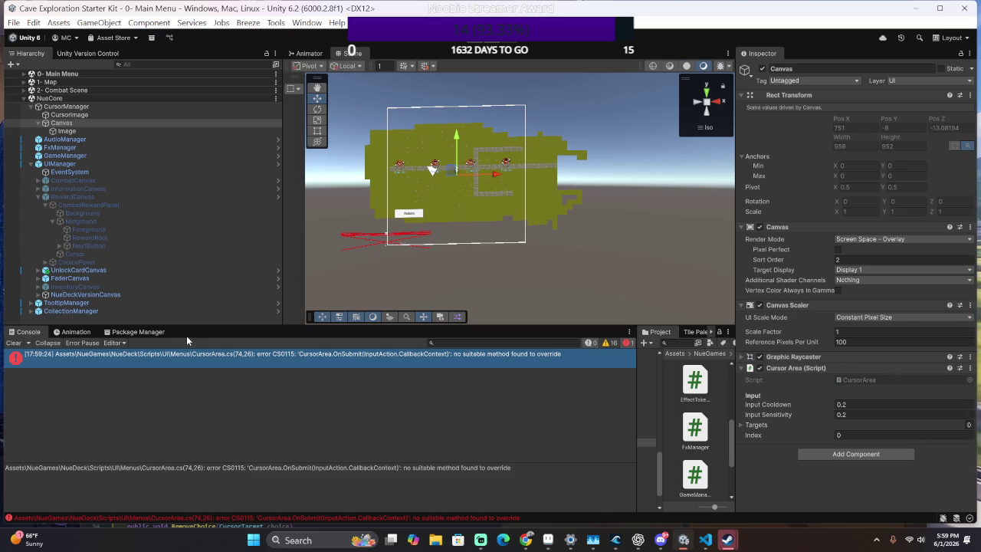
# Back in CursorArea.cs after error CS0115, review the OnSubmit and HandleMove methods.
pyautogui.hotkey('alt', 'Tab')
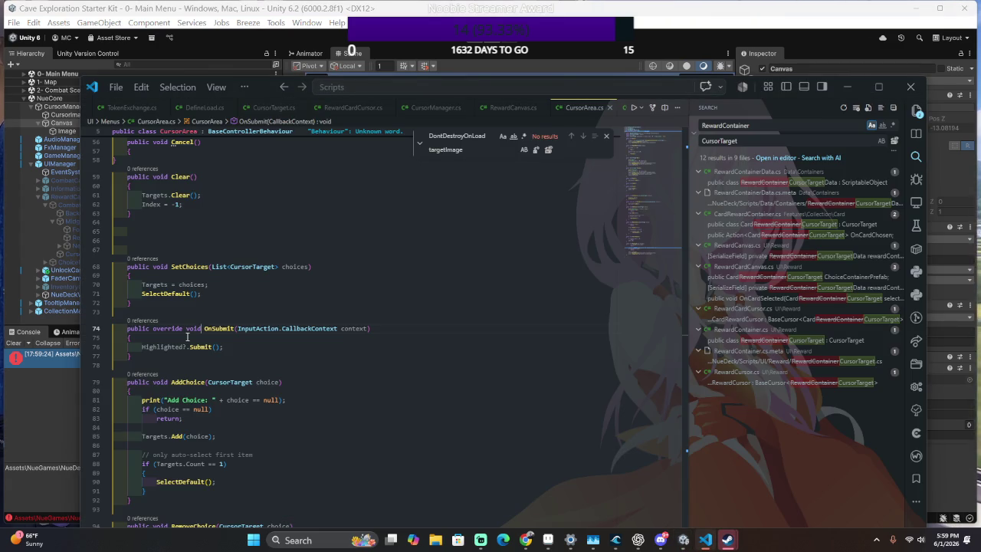
pyautogui.click(236, 328)
pyautogui.scroll(-2, 227, 351)
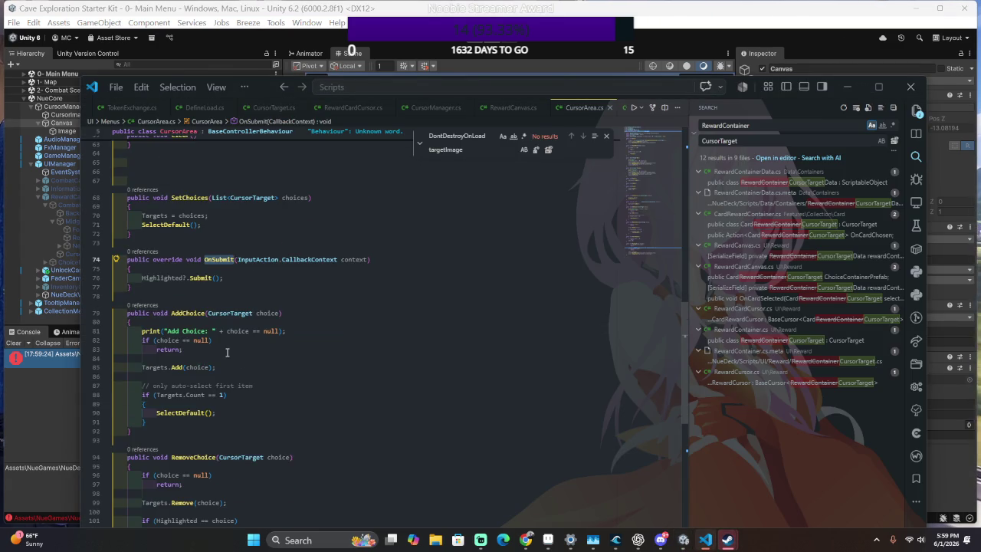
pyautogui.scroll(15, 227, 352)
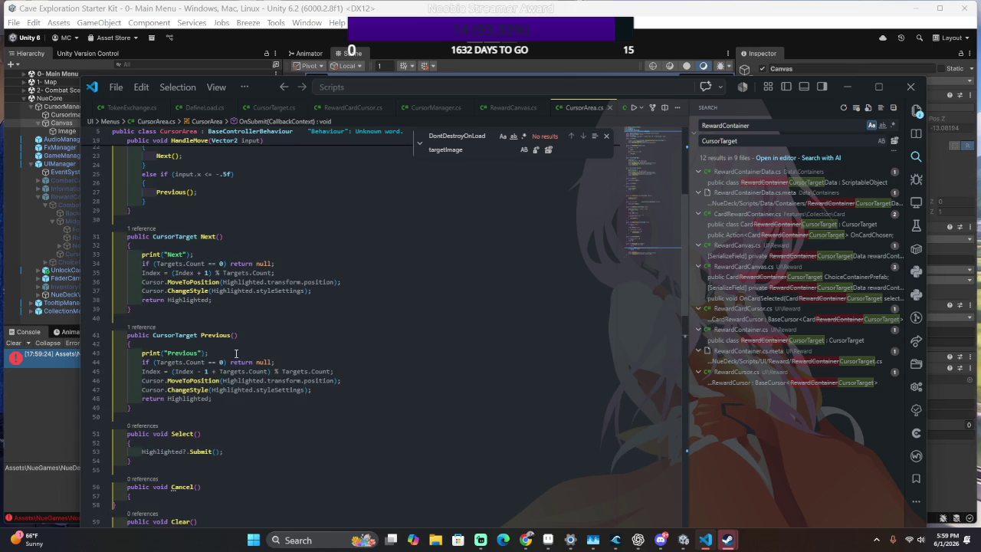
pyautogui.scroll(4, 234, 353)
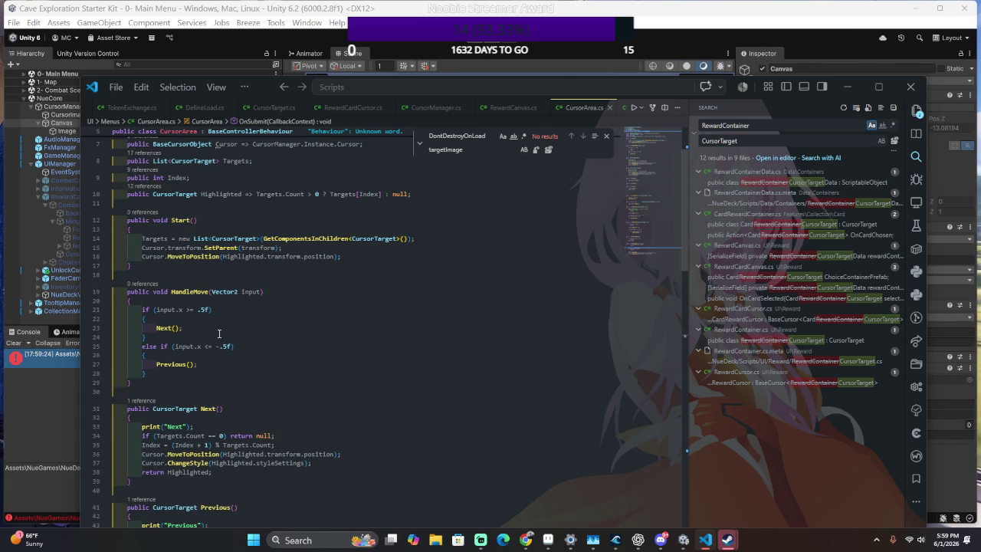
pyautogui.click(219, 294)
pyautogui.scroll(-10, 201, 372)
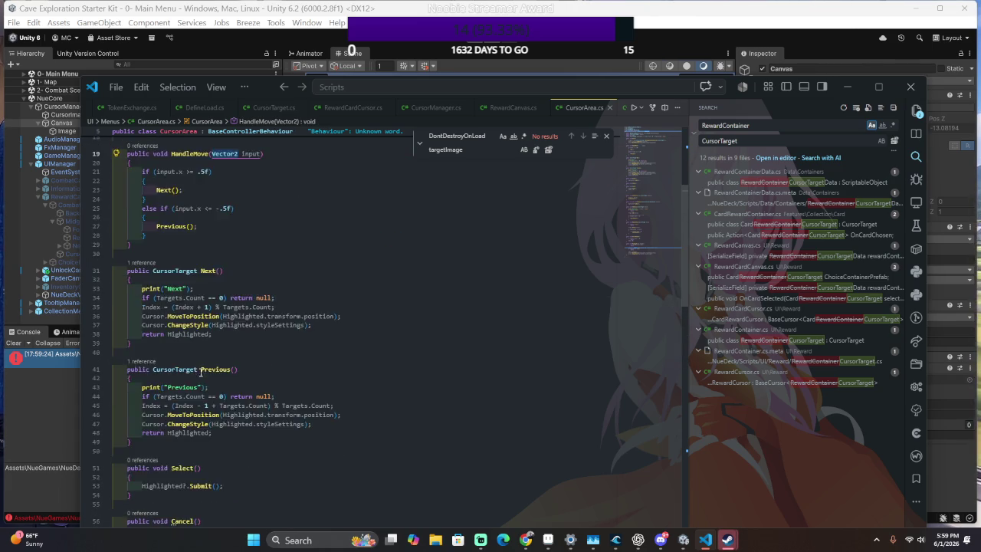
pyautogui.scroll(-6, 201, 373)
# Try deleting the OnSubmit parameter, undo it, and compare against Unity's error.
pyautogui.click(258, 397)
pyautogui.keyDown('shift'); pyautogui.click(369, 397); pyautogui.keyUp('shift')
pyautogui.press('Delete')
pyautogui.hotkey('ctrl', 'z')
pyautogui.hotkey('alt', 'Tab')
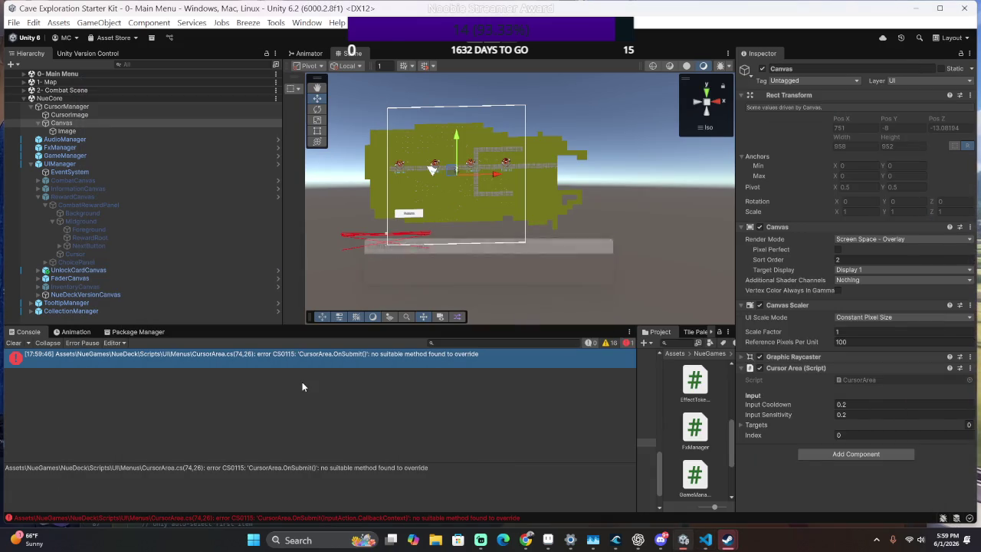
pyautogui.hotkey('alt', 'Tab')
pyautogui.hotkey('ctrl', 'z')
pyautogui.hotkey('alt', 'Tab')
pyautogui.hotkey('alt', 'Tab')
pyautogui.hotkey('alt', 'Tab')
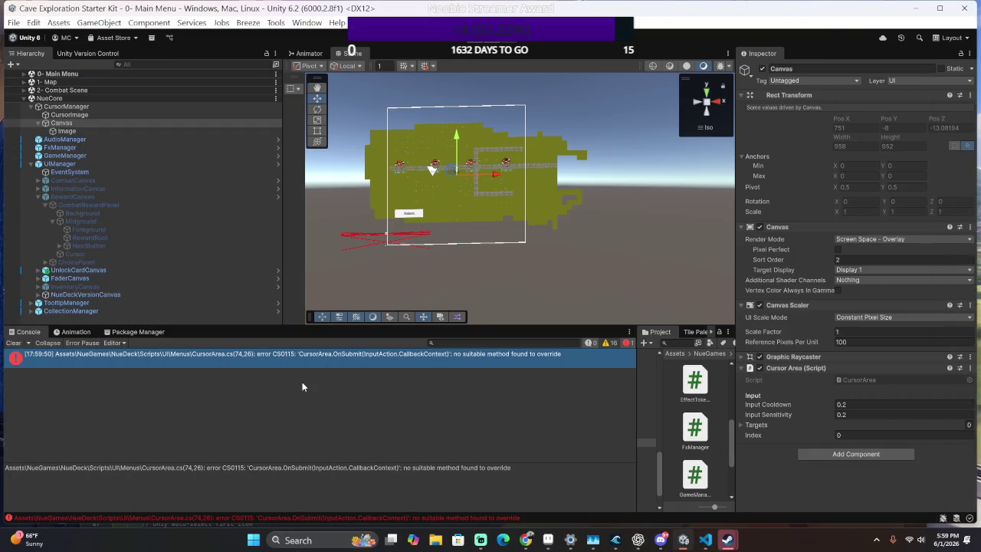
pyautogui.hotkey('alt', 'Tab')
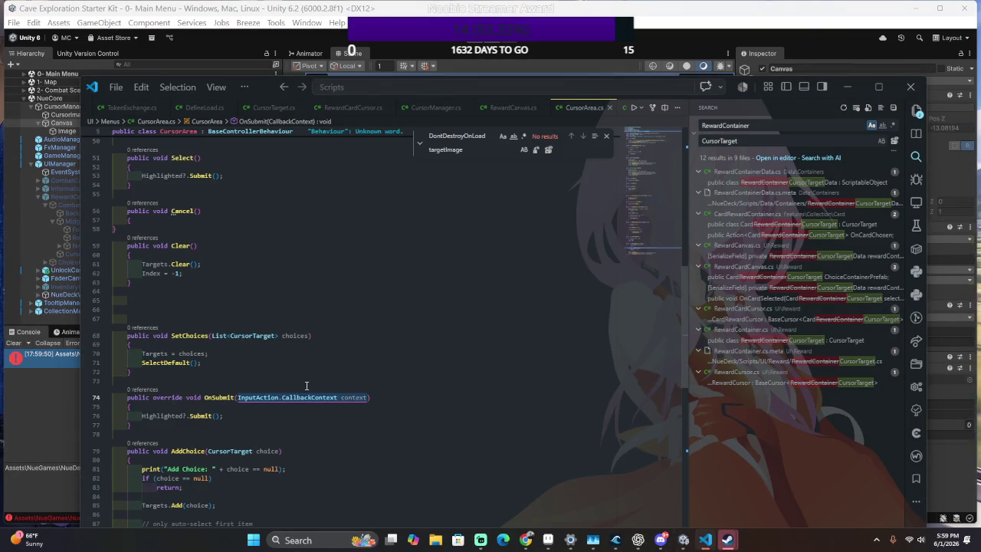
# Rename the OnSubmit method to HandleSubmit, save, and let Unity recompile.
pyautogui.hotkey('ctrl', 'p')
pyautogui.write('On')
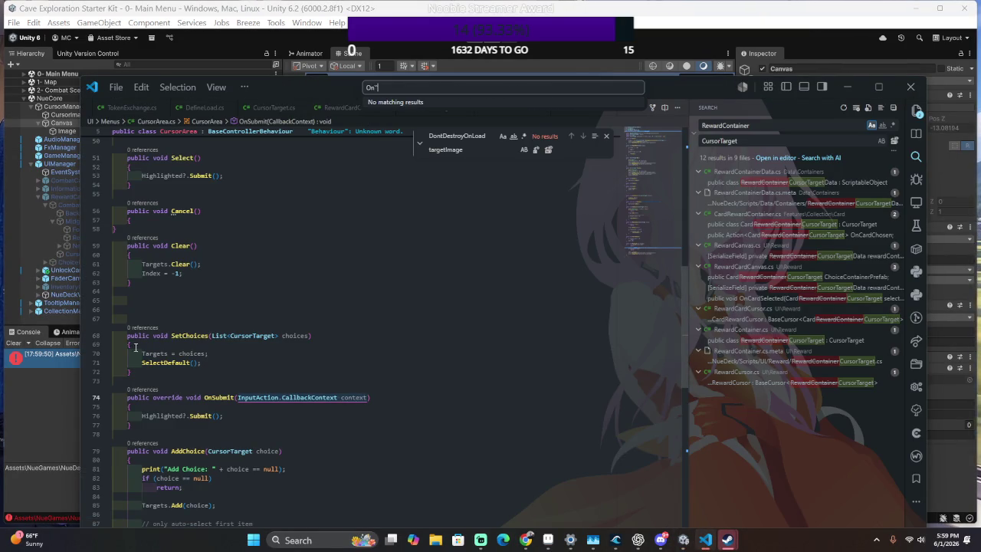
pyautogui.press('Escape')
pyautogui.write('HandleSubmit')
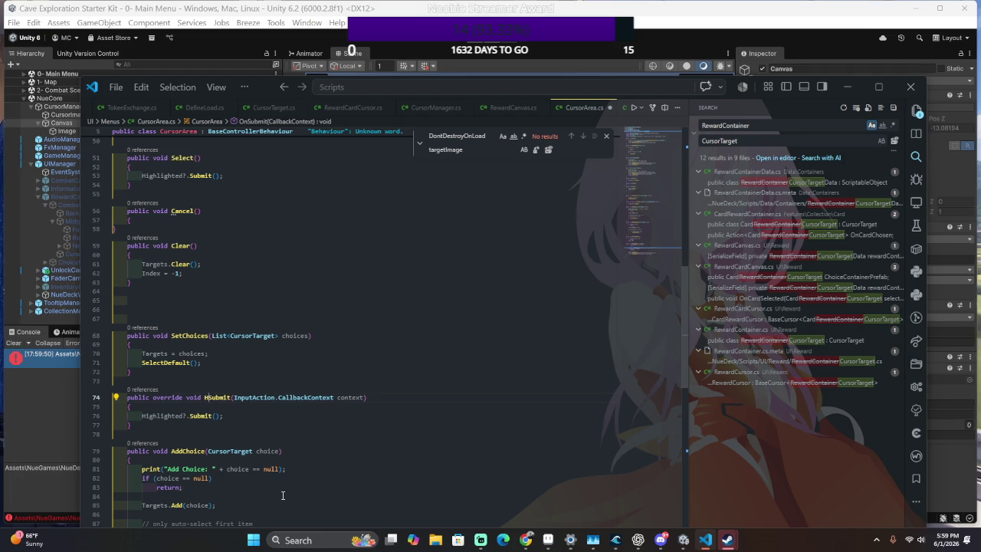
pyautogui.hotkey('ctrl', 's')
pyautogui.hotkey('alt', 'Tab')
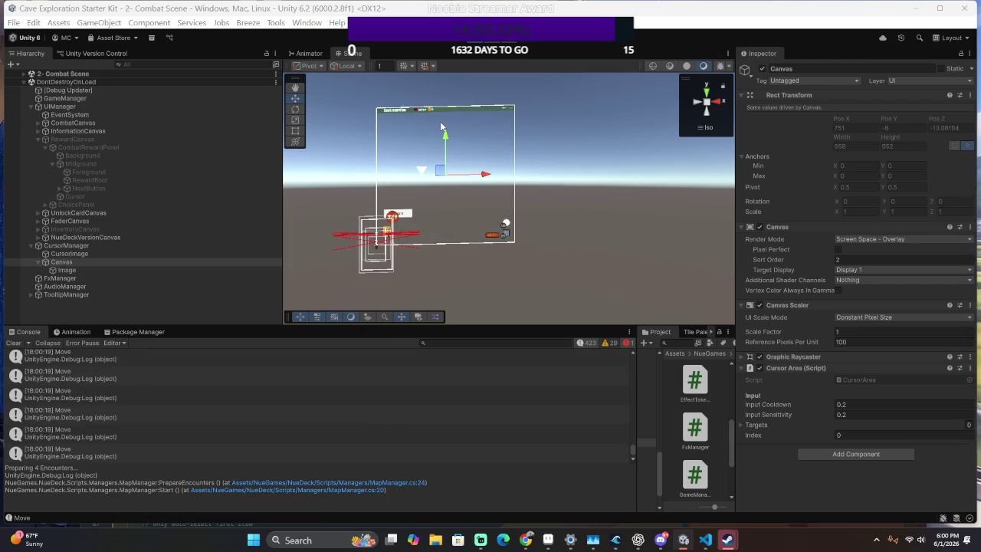
# Cycle reward choices with the arrow keys, continue to the map, stop Play, and reopen CursorArea.cs.
pyautogui.press('Right')
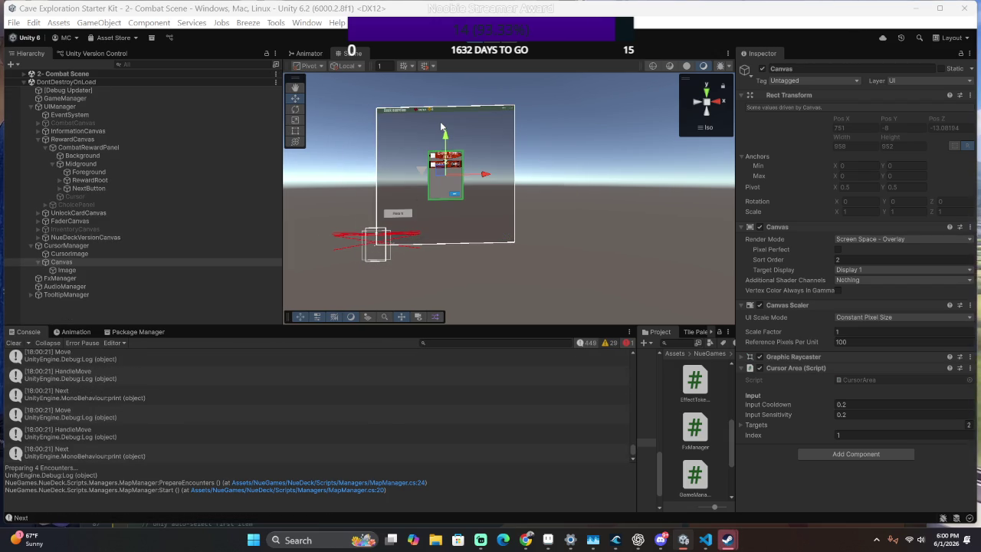
pyautogui.press('Left')
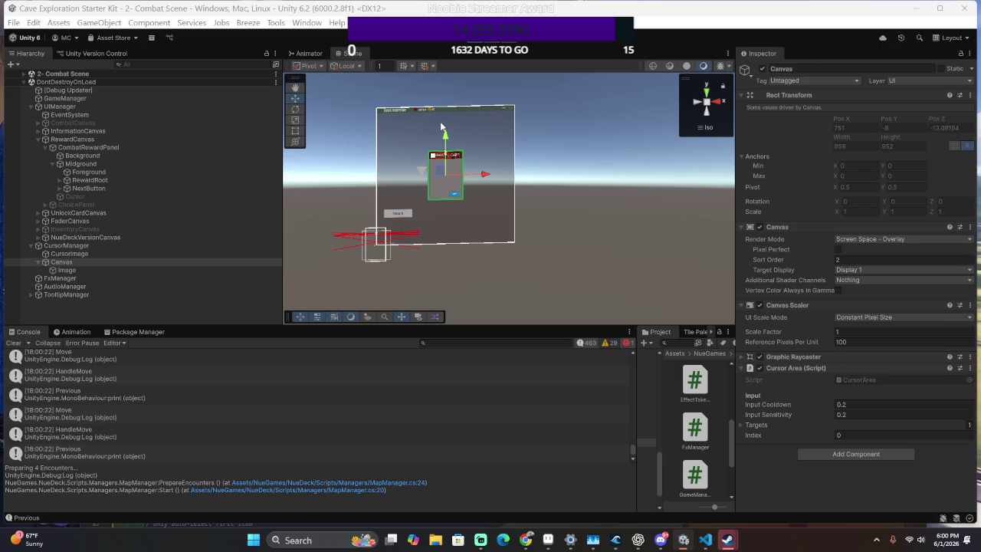
pyautogui.press('Down')
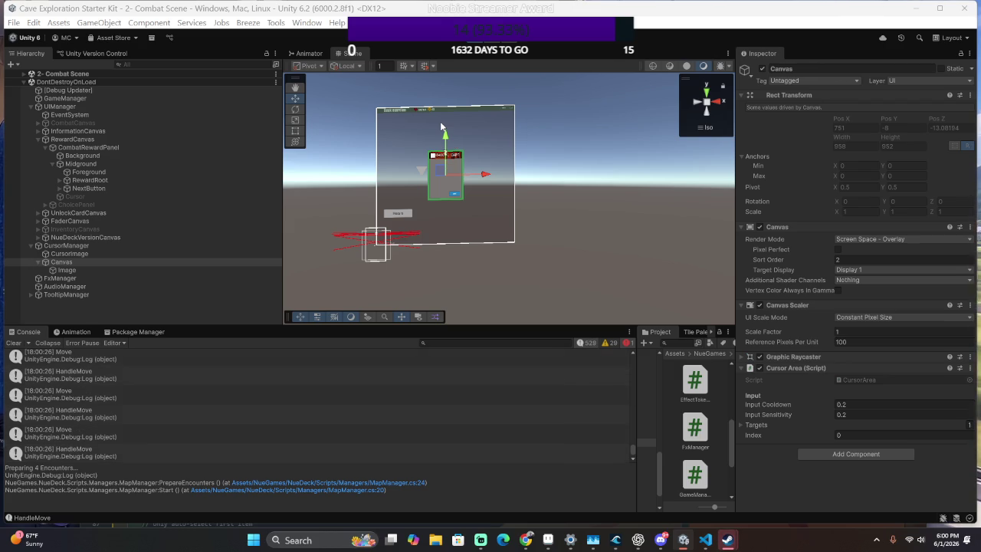
pyautogui.press('Return')
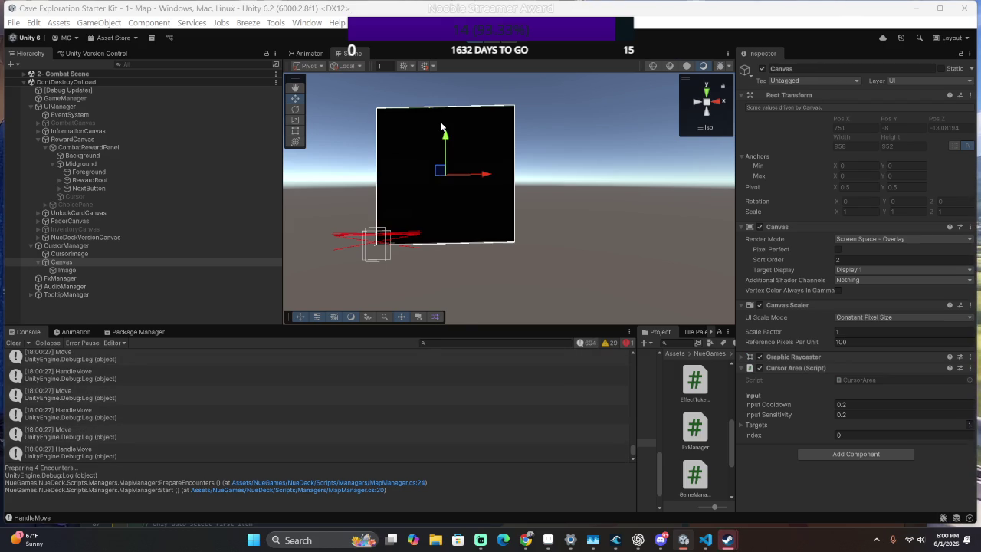
pyautogui.press('Left')
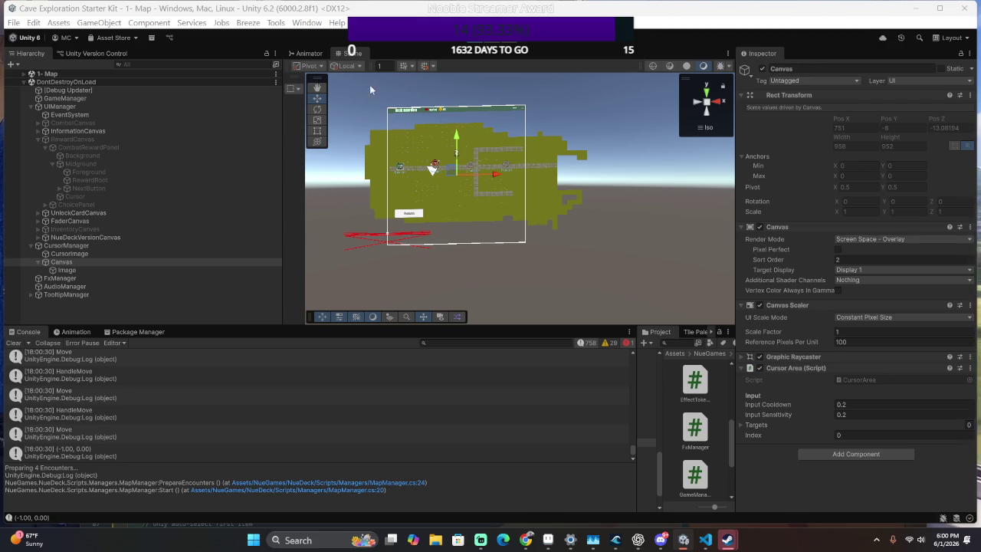
pyautogui.click(469, 45)
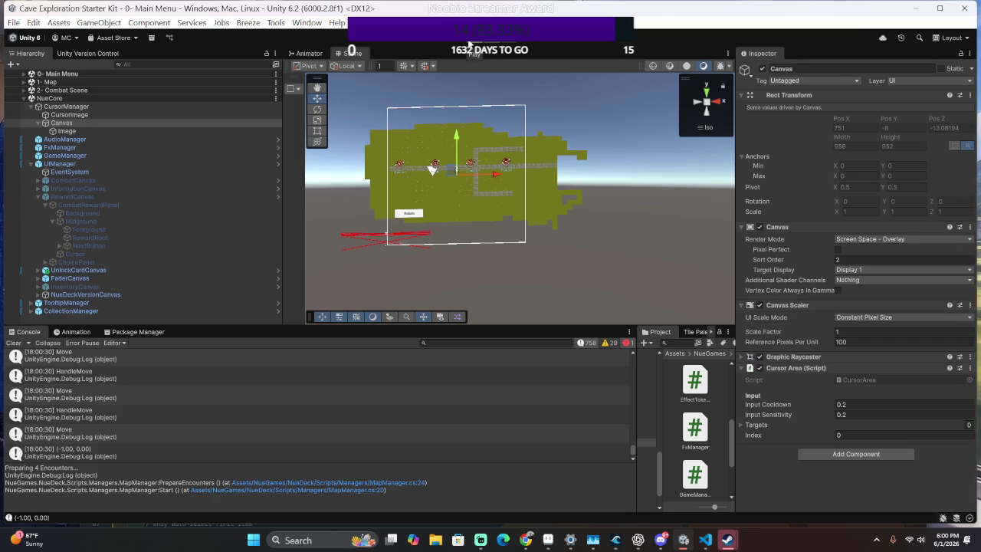
pyautogui.hotkey('alt', 'Tab')
# Step back through recent code locations from HandleSubmit to RewardCanvas.cs.
pyautogui.scroll(-15, 404, 314)
pyautogui.scroll(20, 396, 319)
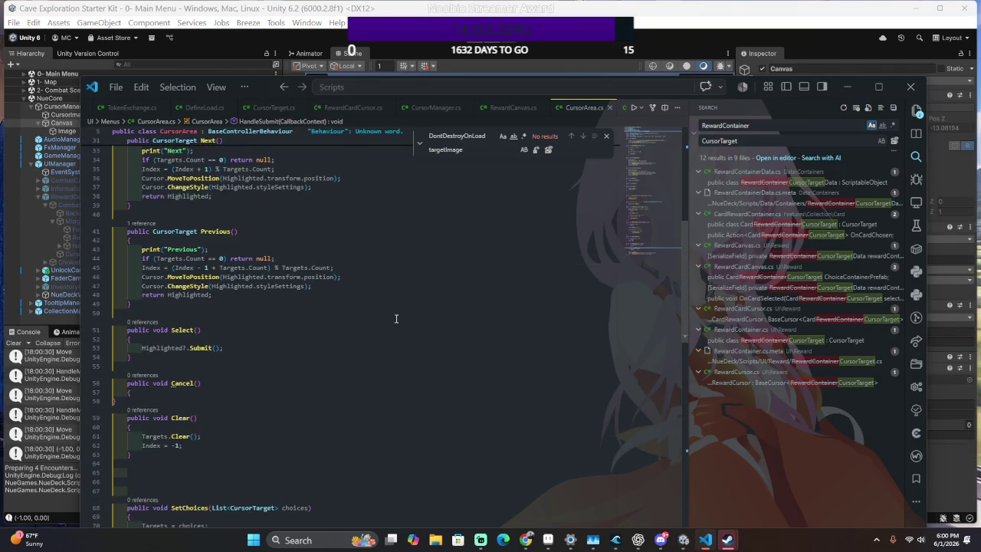
pyautogui.scroll(9, 396, 319)
pyautogui.scroll(-4, 315, 185)
pyautogui.scroll(-6, 314, 185)
pyautogui.scroll(5, 316, 198)
pyautogui.scroll(-1, 316, 198)
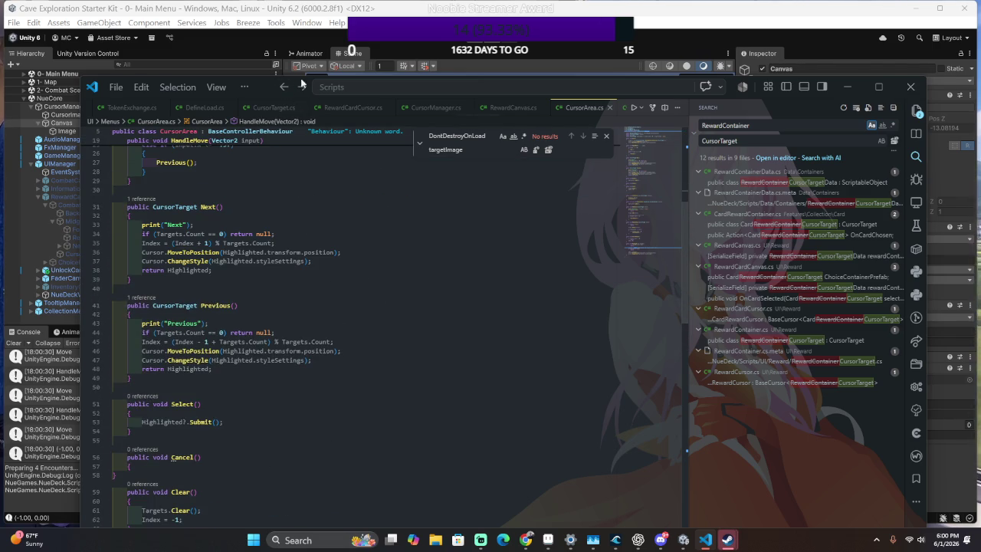
pyautogui.click(283, 87)
pyautogui.scroll(-14, 351, 222)
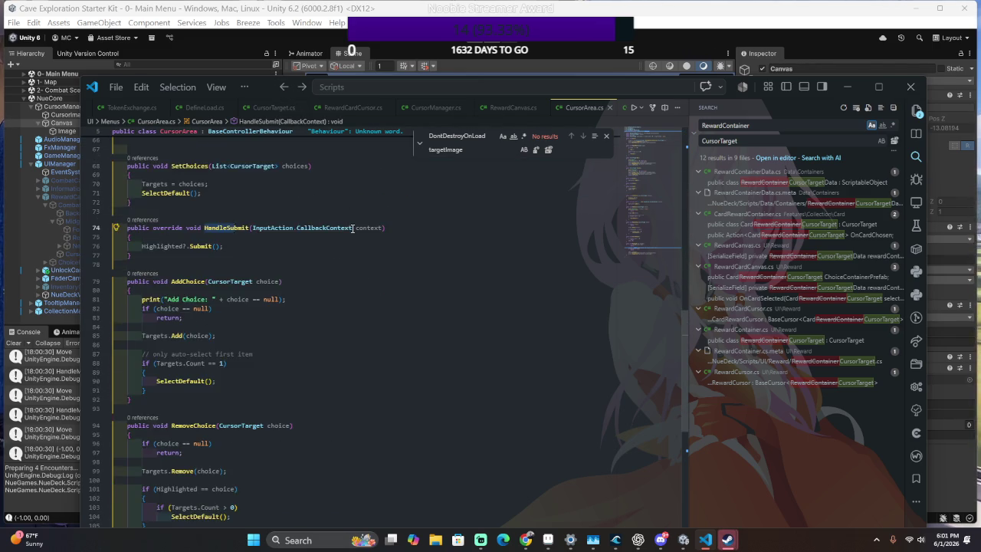
pyautogui.click(286, 87)
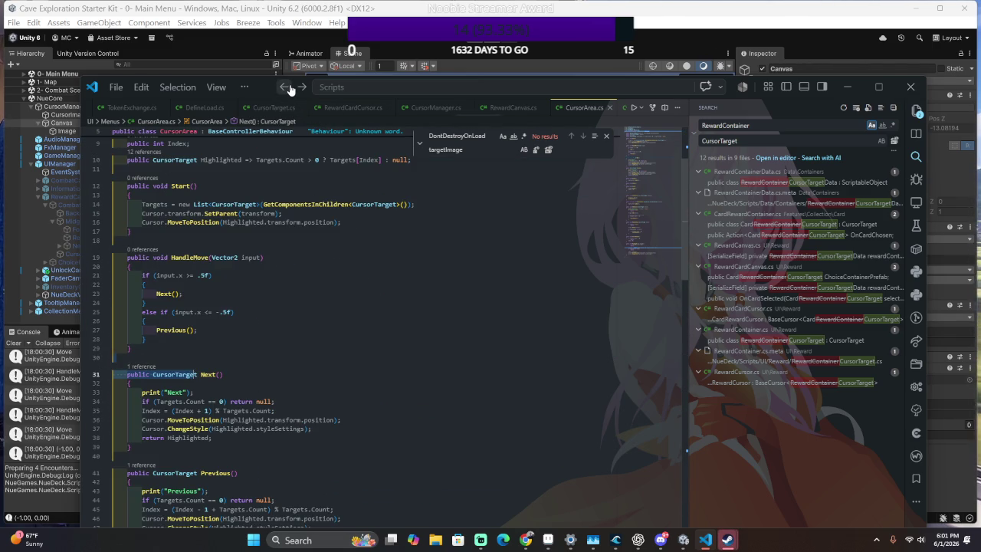
pyautogui.click(286, 88)
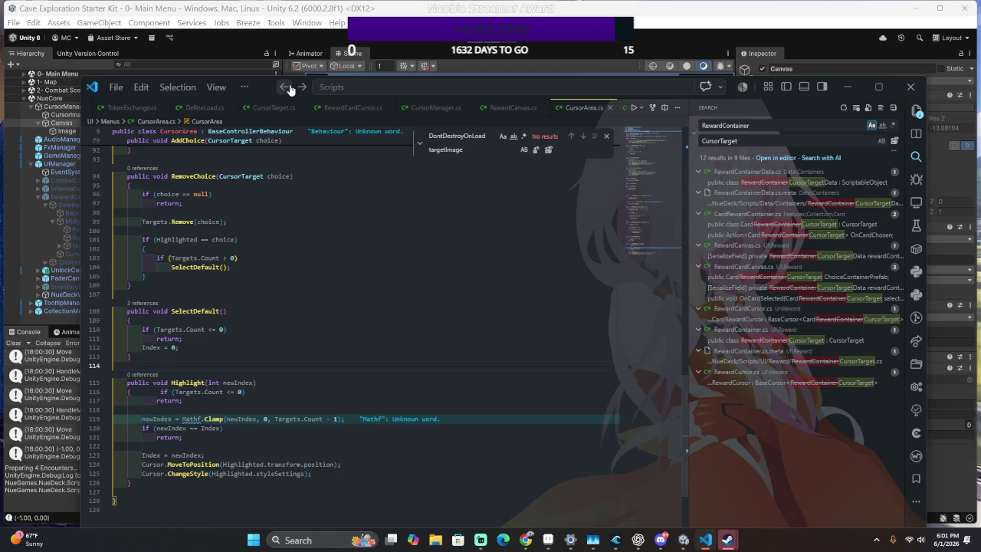
pyautogui.click(287, 88)
pyautogui.click(288, 88)
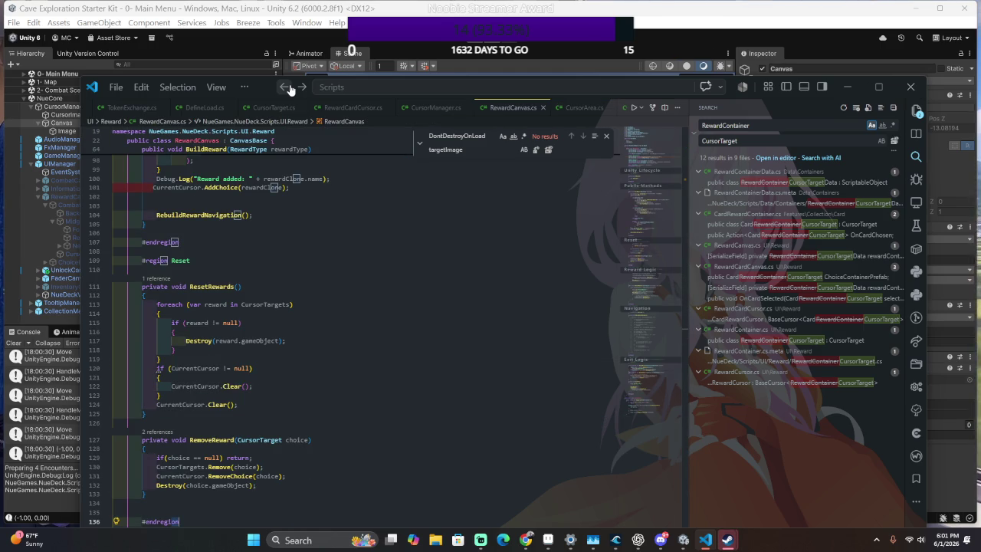
# Jump to the ShowCardRewards definition, inspect its cardRewardCanvas uses, then return to Unity.
pyautogui.scroll(4, 299, 290)
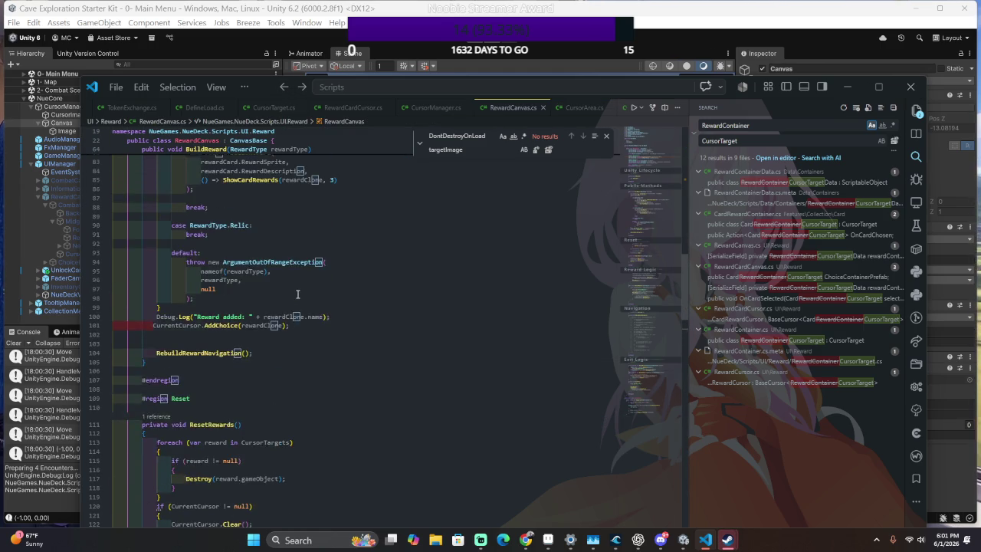
pyautogui.scroll(6, 299, 290)
pyautogui.click(246, 318)
pyautogui.press('F12')
pyautogui.click(379, 335)
pyautogui.click(190, 359)
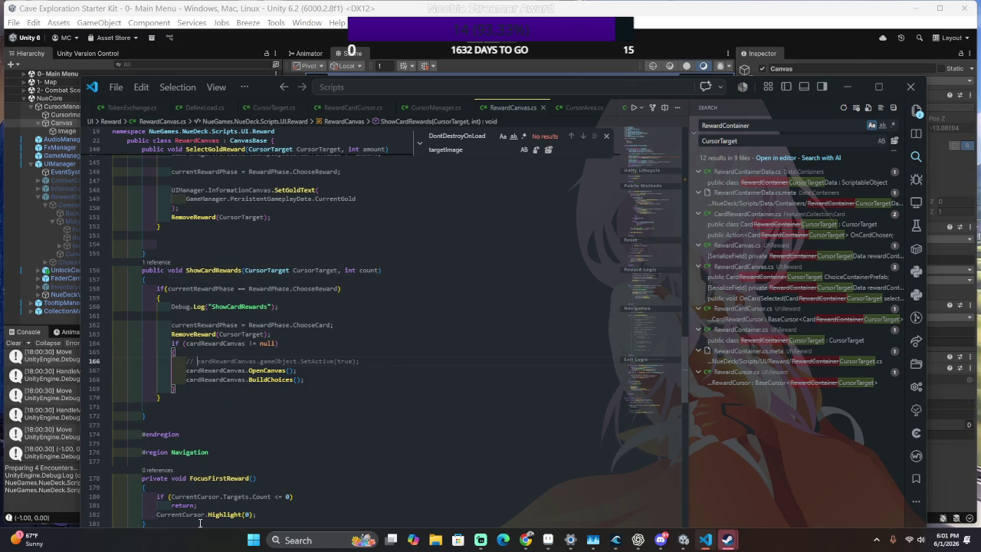
pyautogui.doubleClick(231, 344)
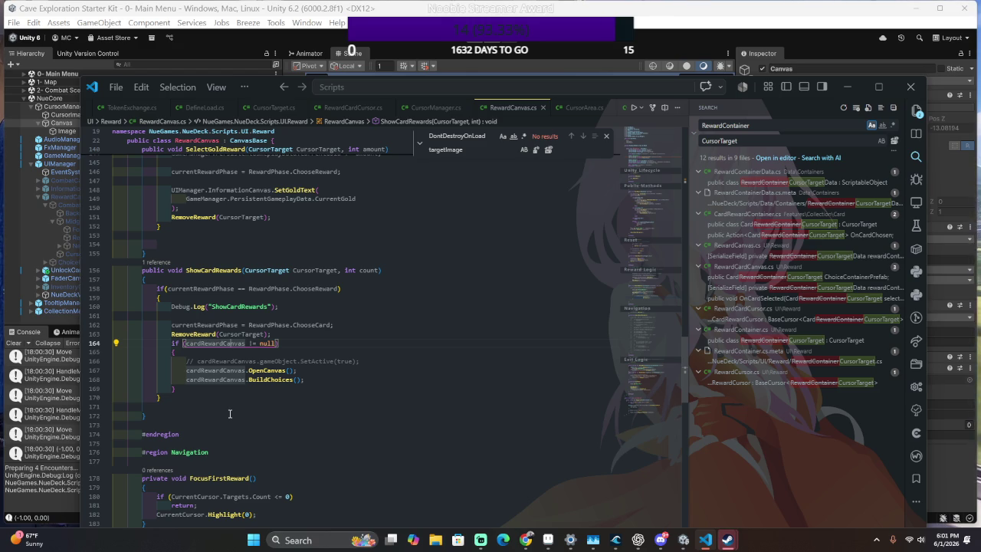
pyautogui.click(392, 328)
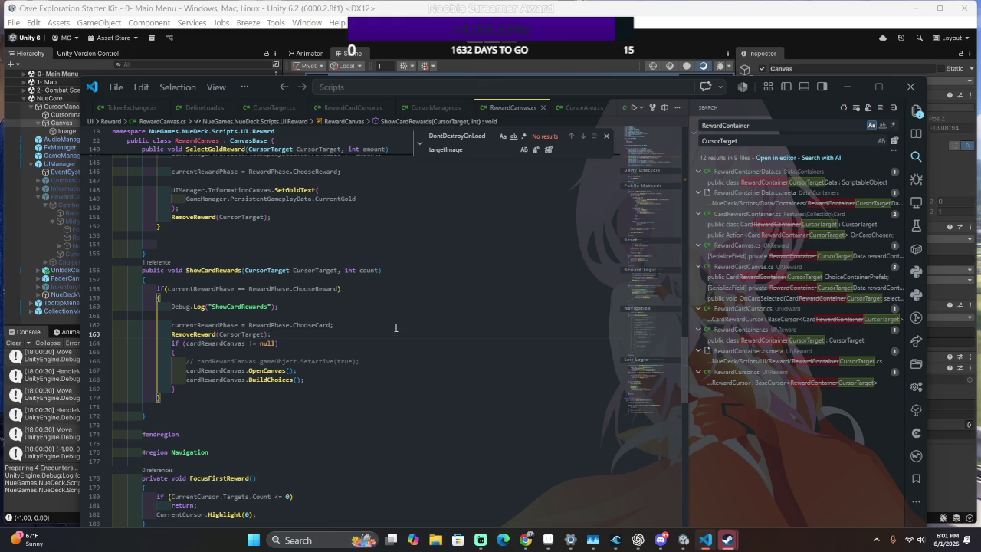
pyautogui.click(726, 540)
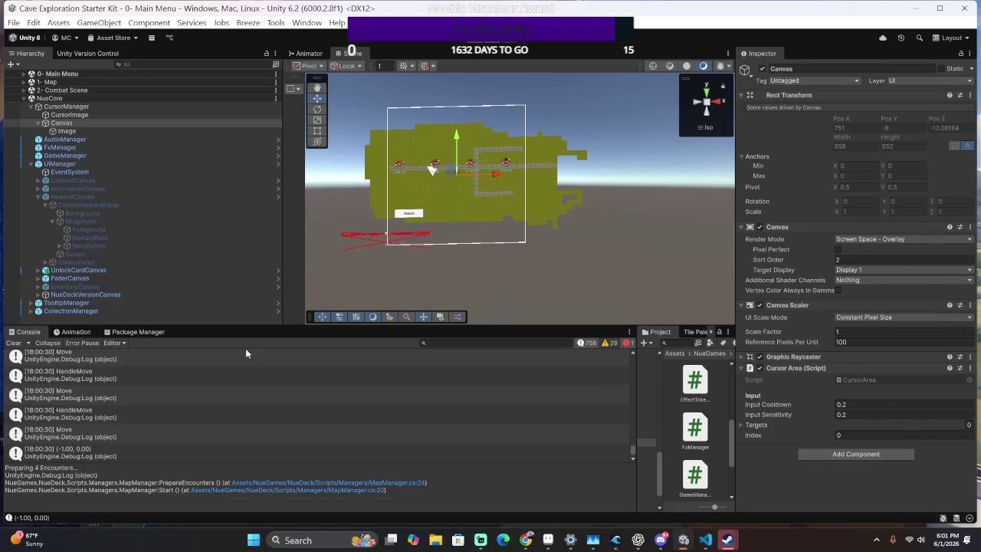
# Filter the Unity Console for 'Show', find no matching logs, and switch back to VS Code.
pyautogui.click(438, 343)
pyautogui.write('SH')
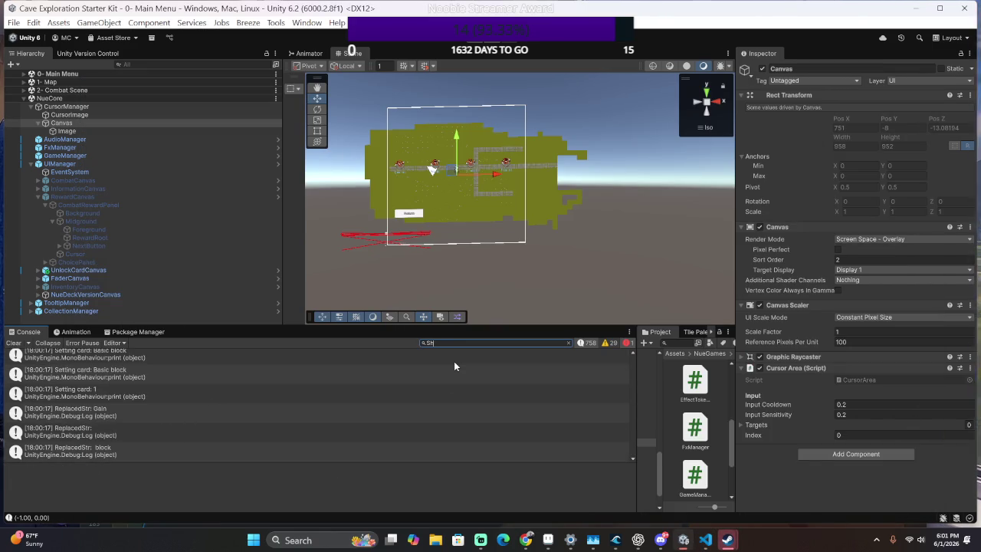
pyautogui.write('ow')
pyautogui.press('BackSpace')
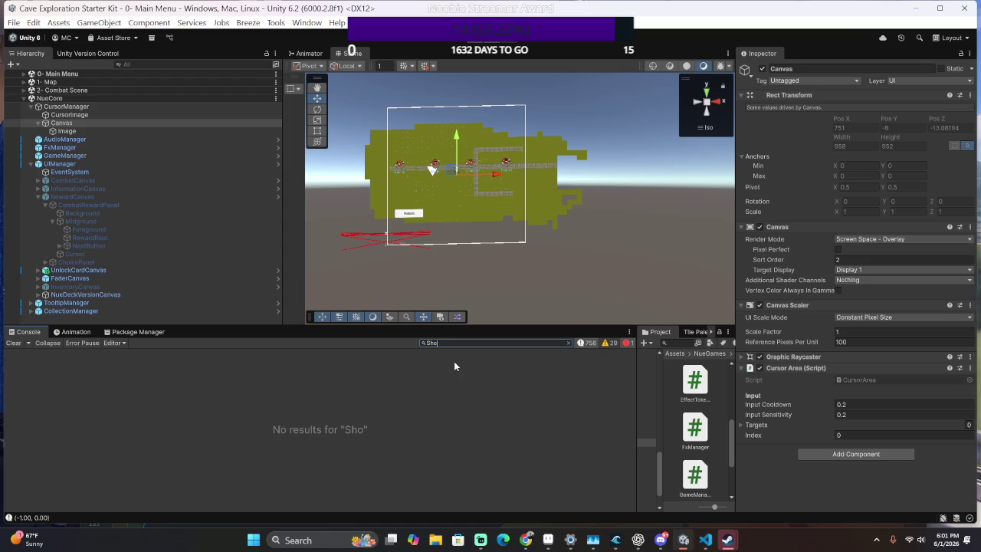
pyautogui.press('BackSpace')
pyautogui.write('ow')
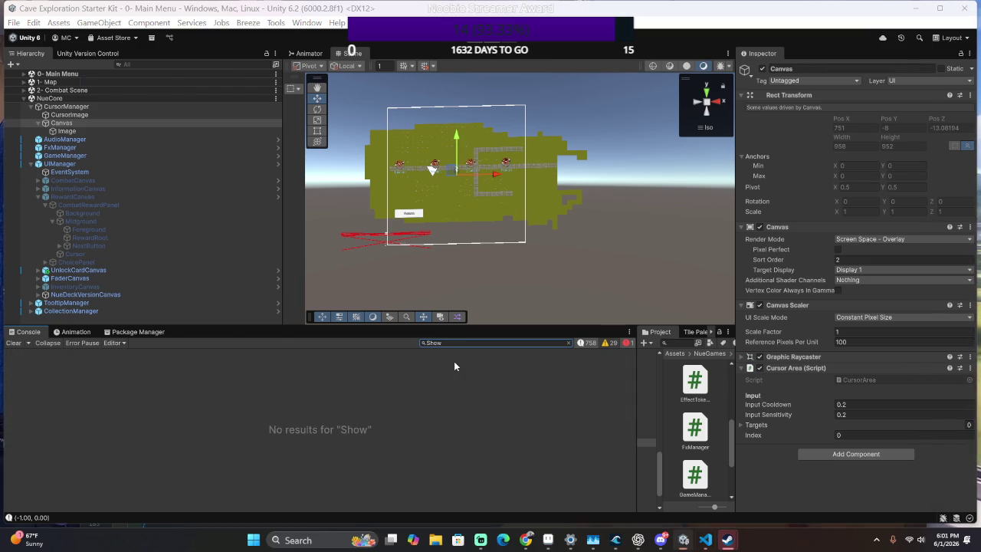
pyautogui.hotkey('alt', 'Tab')
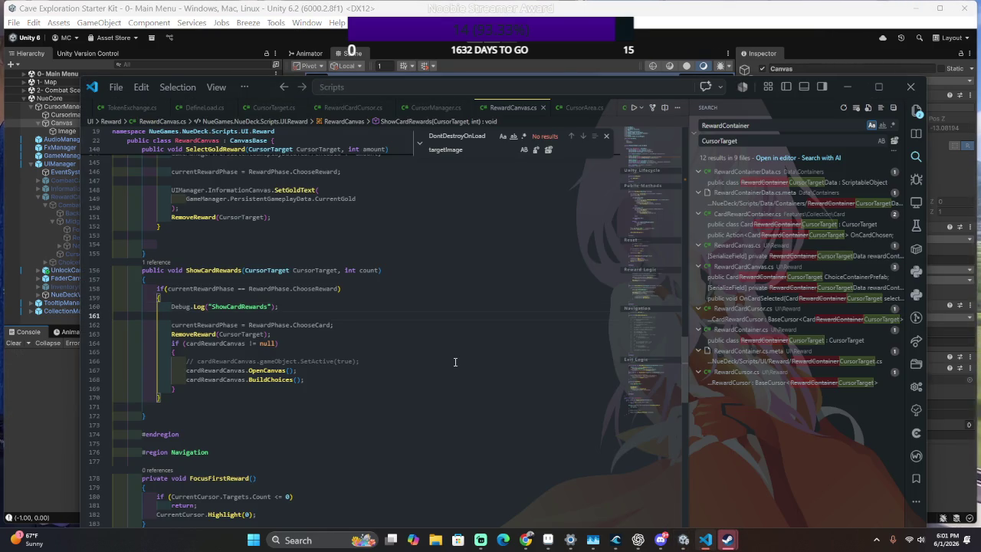
# Delete empty line 161 and highlight currentRewardPhase uses around the ChooseReward check.
pyautogui.press('BackSpace')
pyautogui.doubleClick(222, 289)
pyautogui.moveTo(222, 289); pyautogui.dragTo(327, 289)
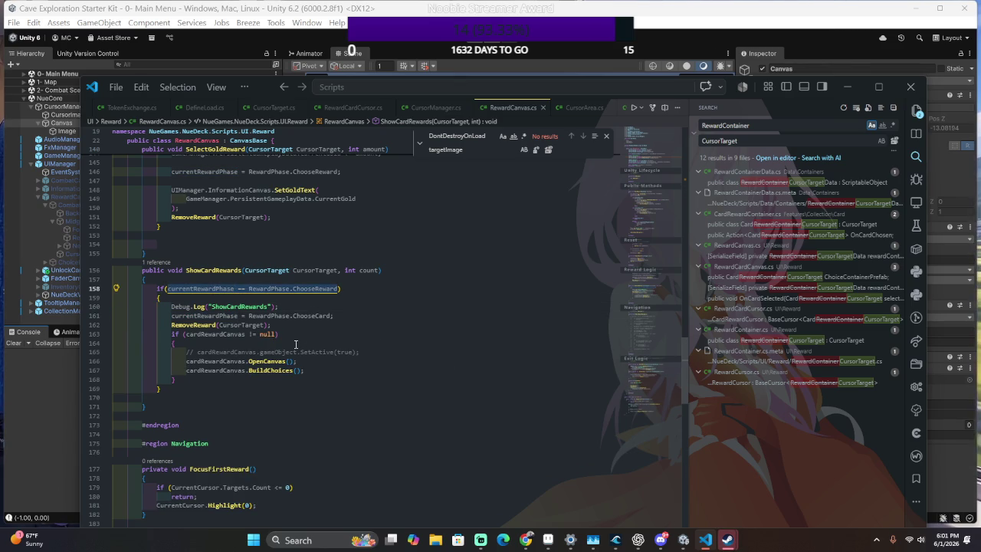
pyautogui.doubleClick(221, 288)
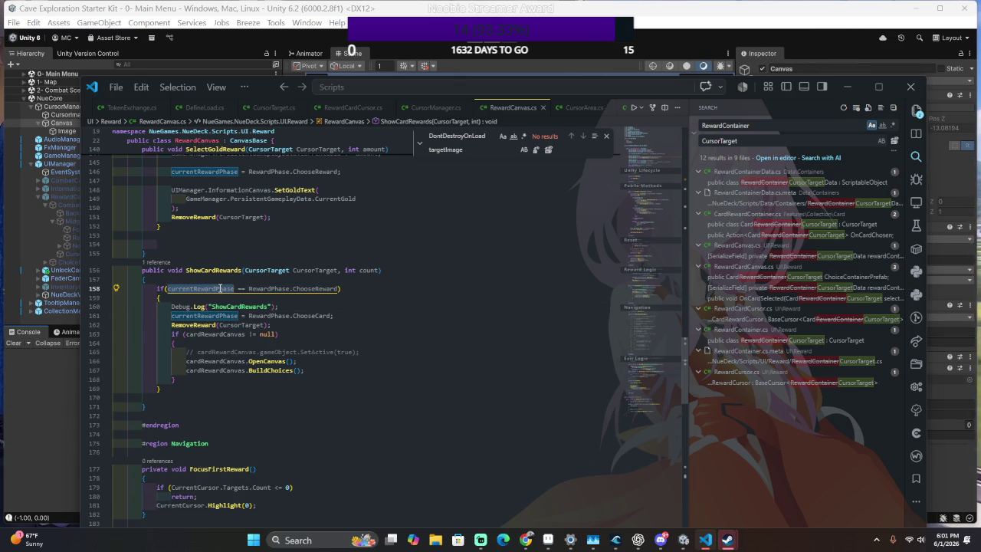
pyautogui.scroll(3, 221, 288)
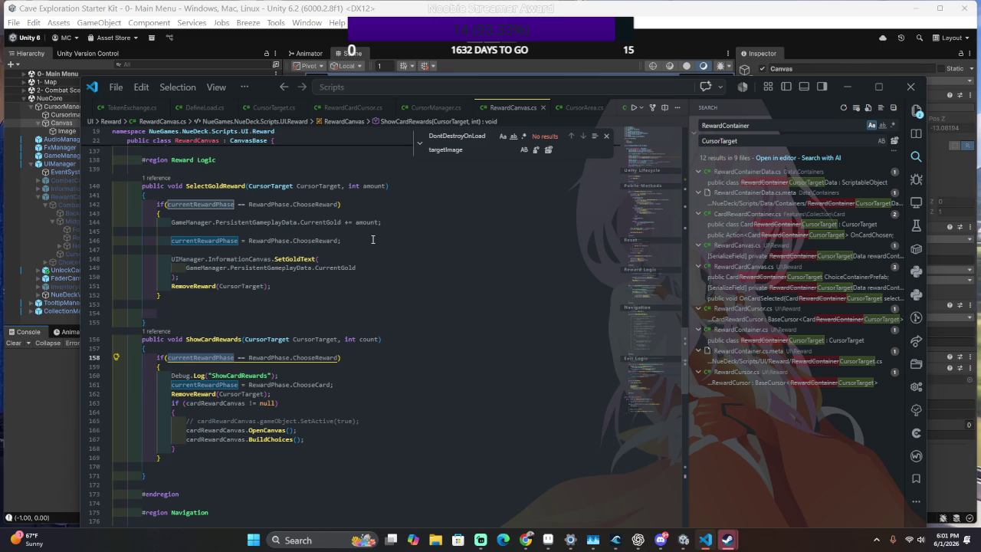
pyautogui.scroll(-7, 373, 240)
pyautogui.scroll(8, 372, 240)
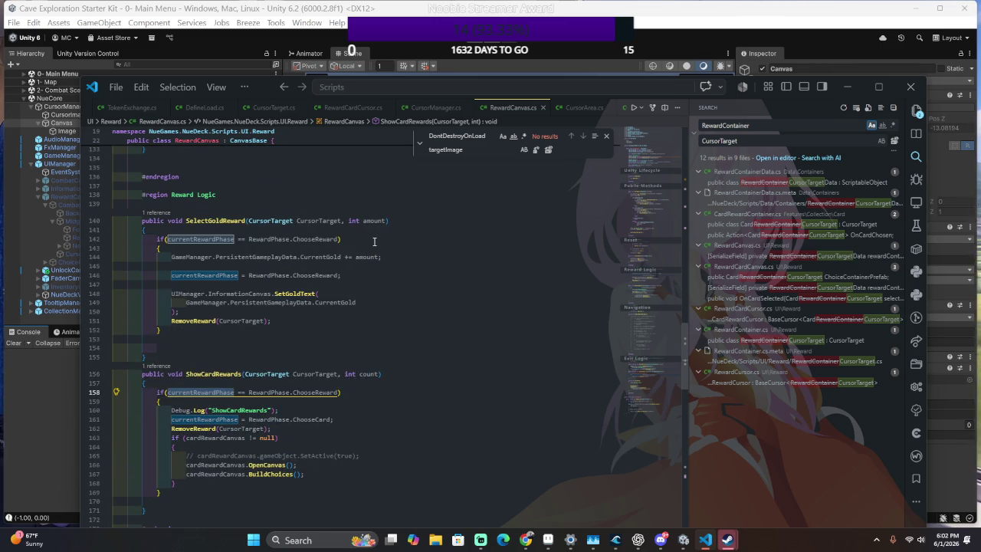
pyautogui.click(416, 265)
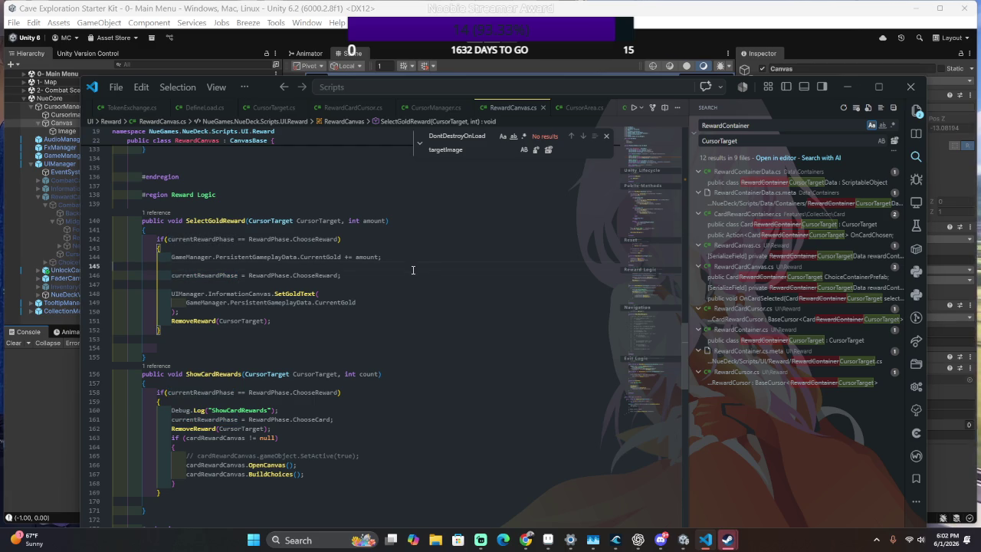
pyautogui.scroll(9, 414, 268)
pyautogui.scroll(8, 411, 273)
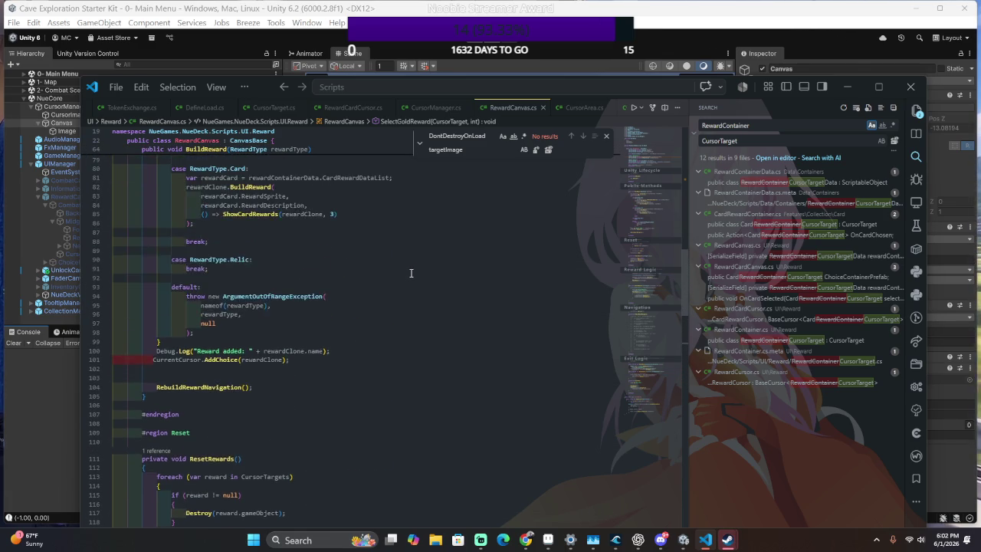
pyautogui.scroll(2, 411, 273)
pyautogui.scroll(-7, 296, 387)
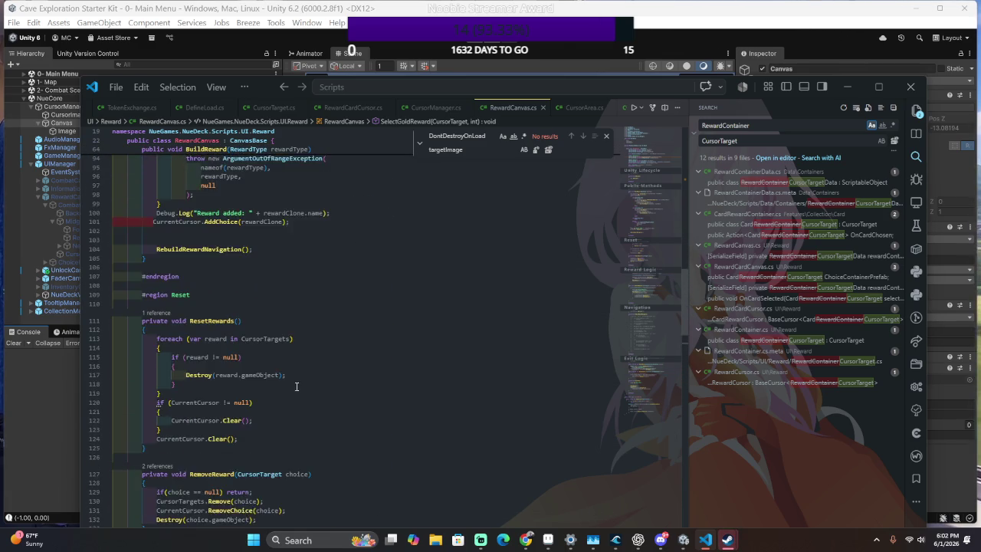
pyautogui.scroll(-7, 296, 387)
# Search RewardCanvas.cs for currentRewardPhase and step through its occurrences.
pyautogui.doubleClick(203, 412)
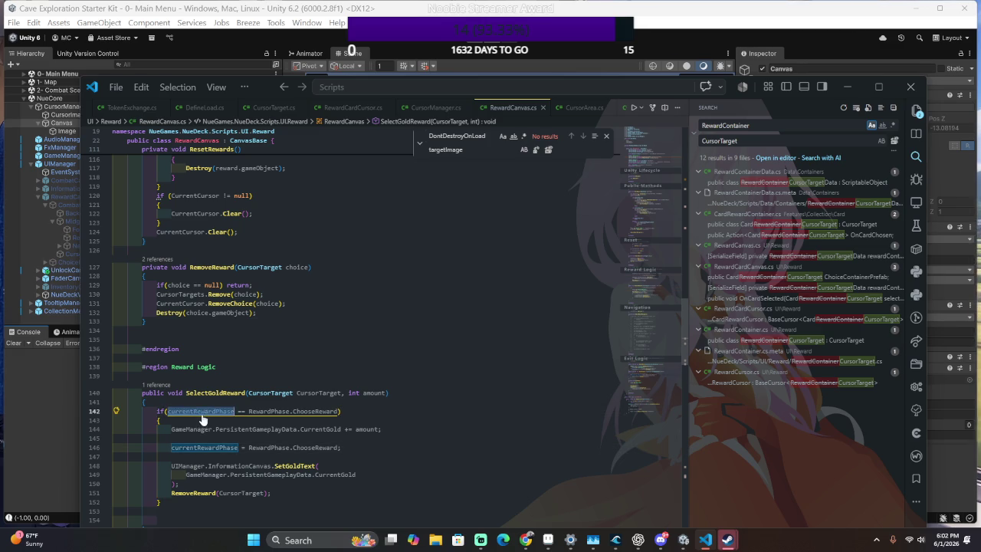
pyautogui.hotkey('ctrl', 'f')
pyautogui.click(571, 136)
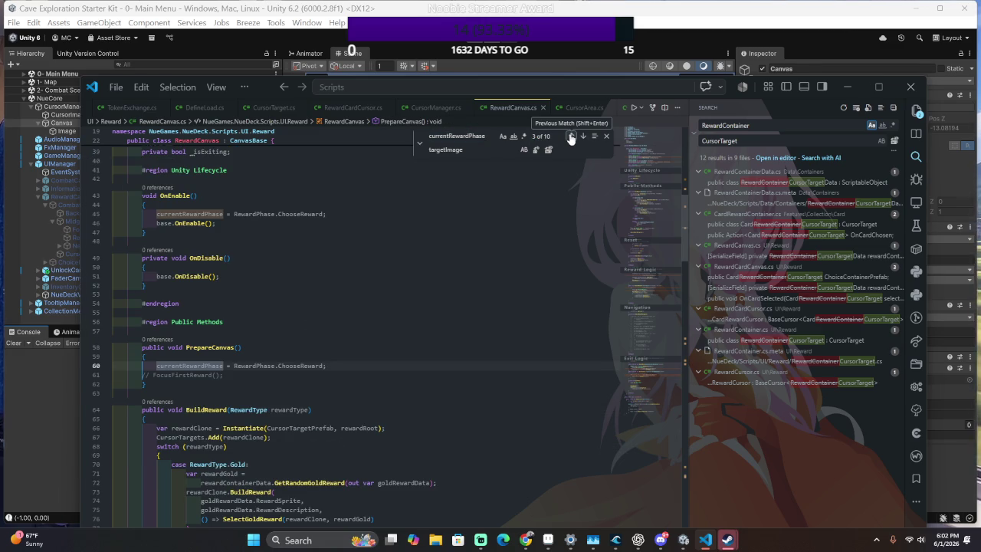
pyautogui.click(571, 136)
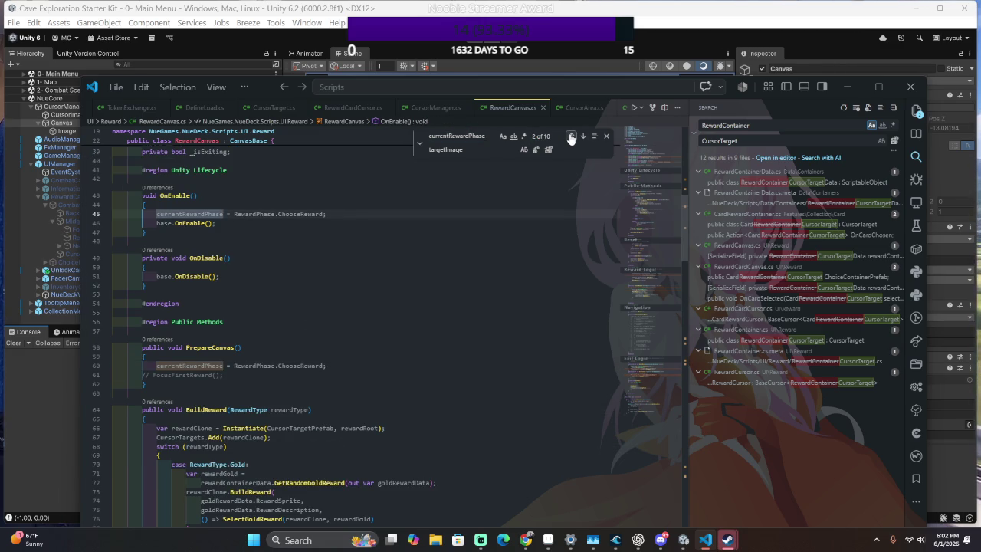
pyautogui.click(571, 135)
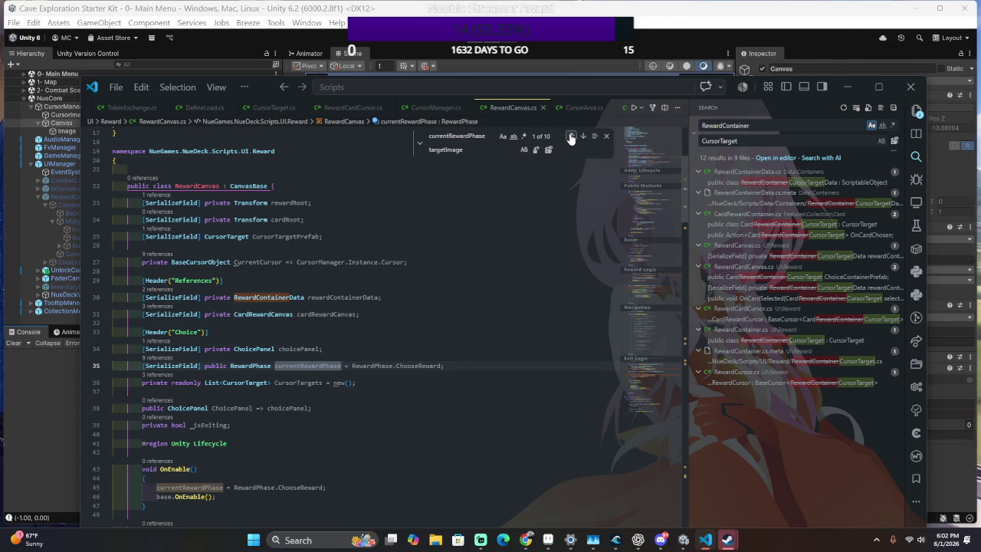
pyautogui.click(571, 136)
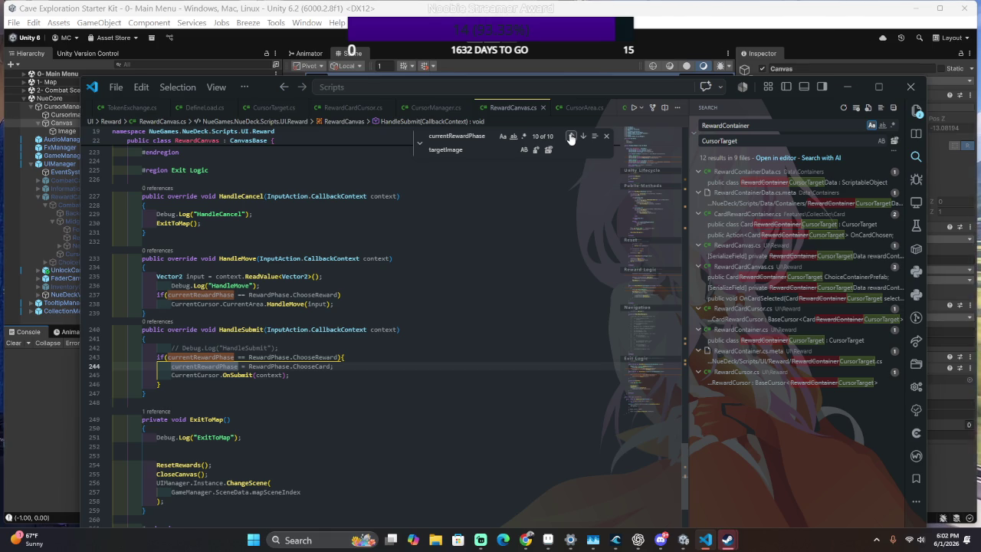
# Delete the ChooseCard phase assignment line in HandleSubmit, save, and return to Unity.
pyautogui.click(389, 372)
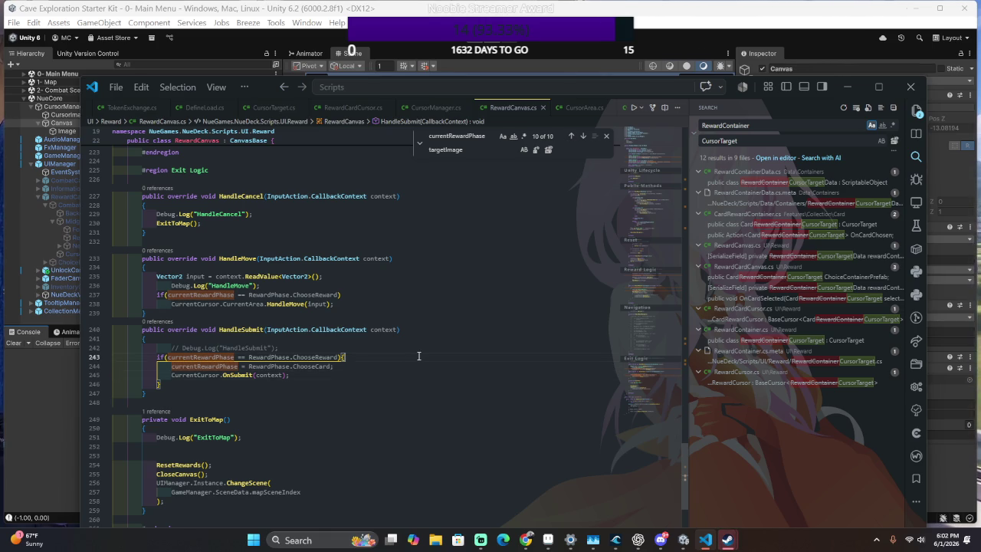
pyautogui.tripleClick(417, 367)
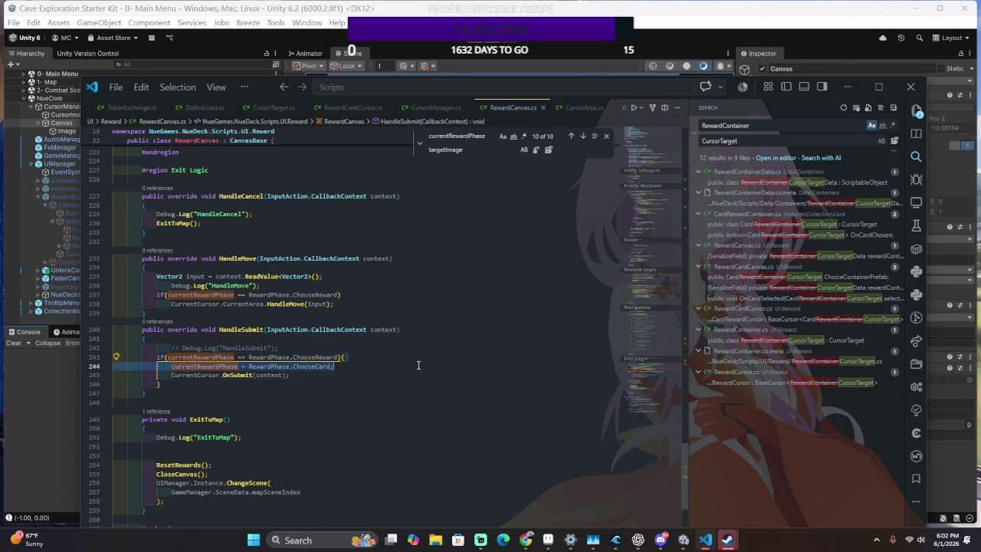
pyautogui.press('BackSpace')
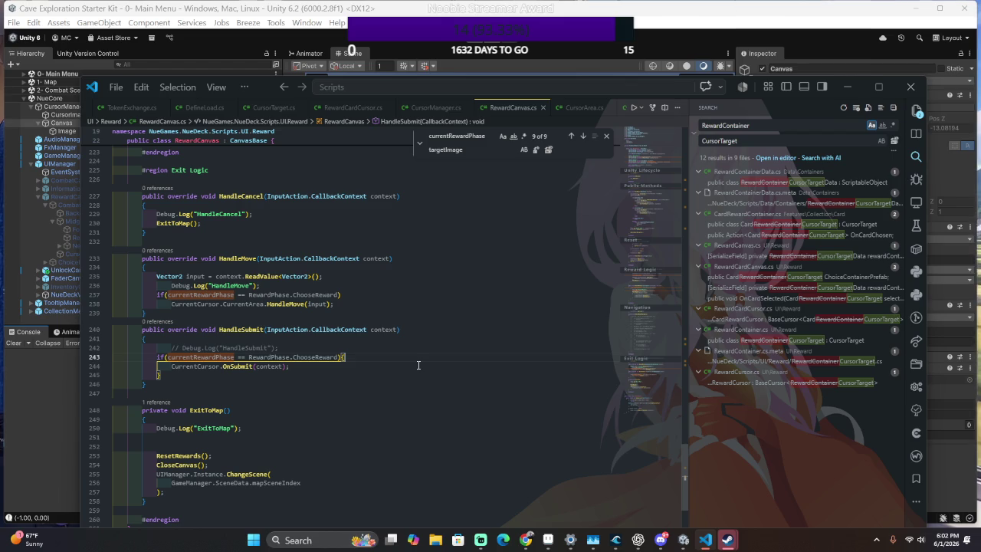
pyautogui.hotkey('ctrl', 's')
pyautogui.hotkey('alt', 'Tab')
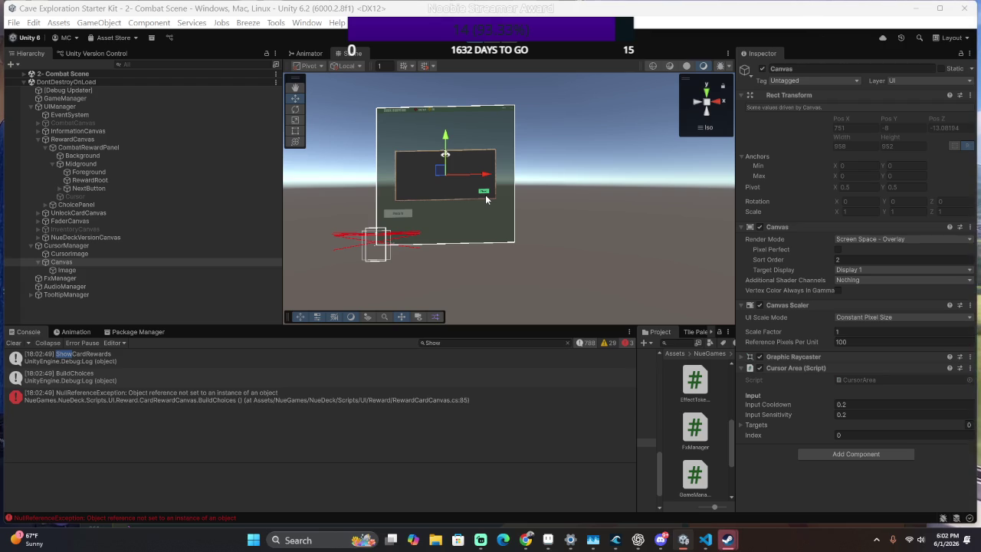
# Open RewardCardCanvas.cs at line 85 from the NullReferenceException and highlight cursorArea uses in BuildChoices.
pyautogui.doubleClick(475, 405)
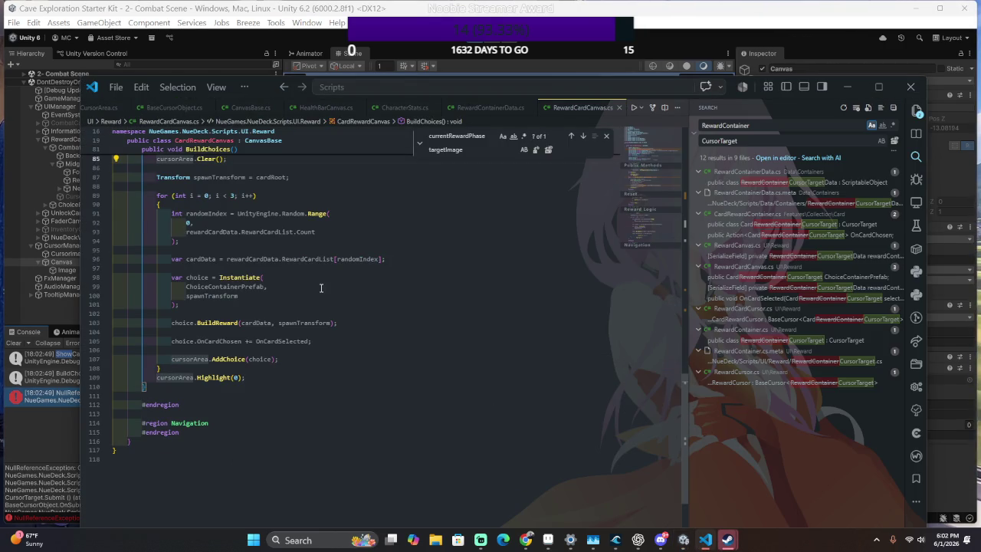
pyautogui.scroll(5, 321, 287)
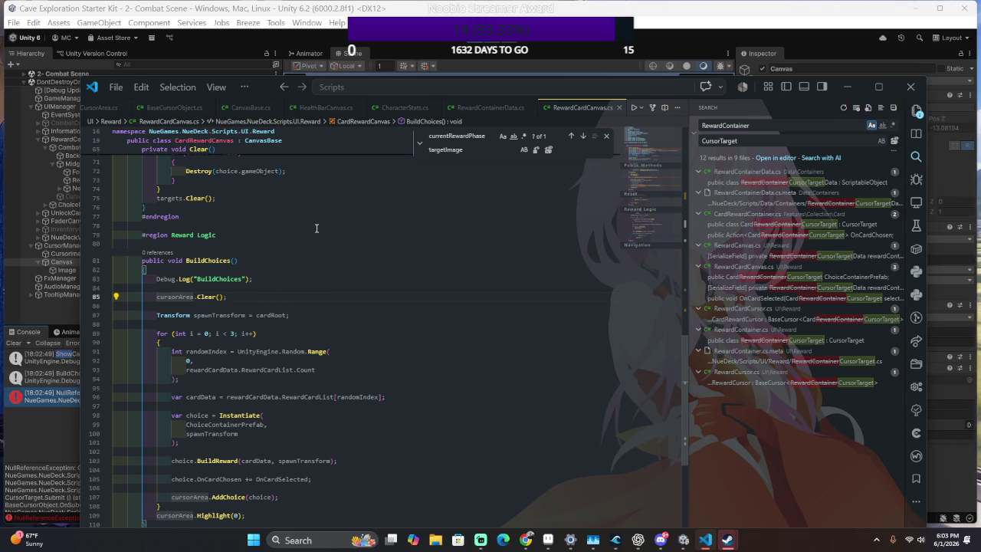
pyautogui.hotkey('alt', 'Tab')
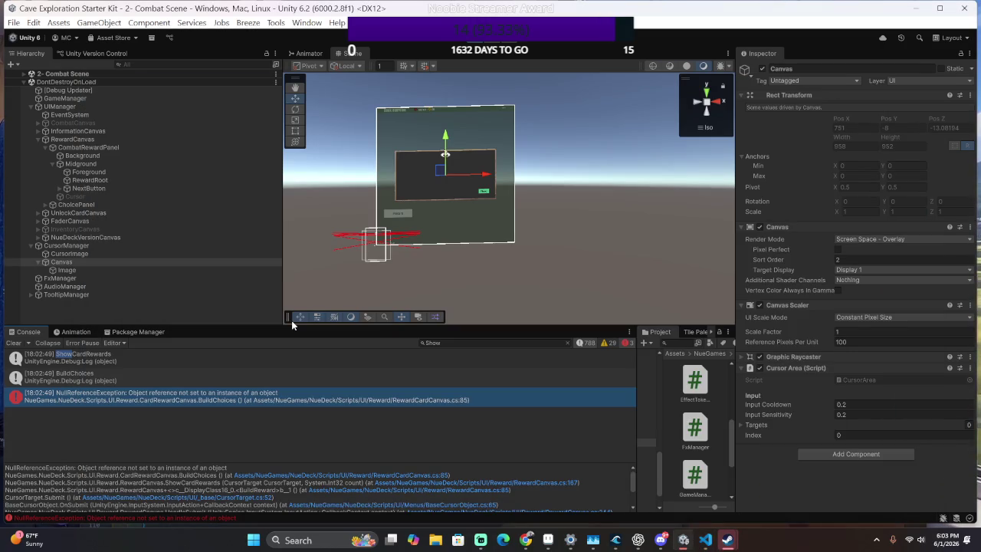
pyautogui.hotkey('alt', 'Tab')
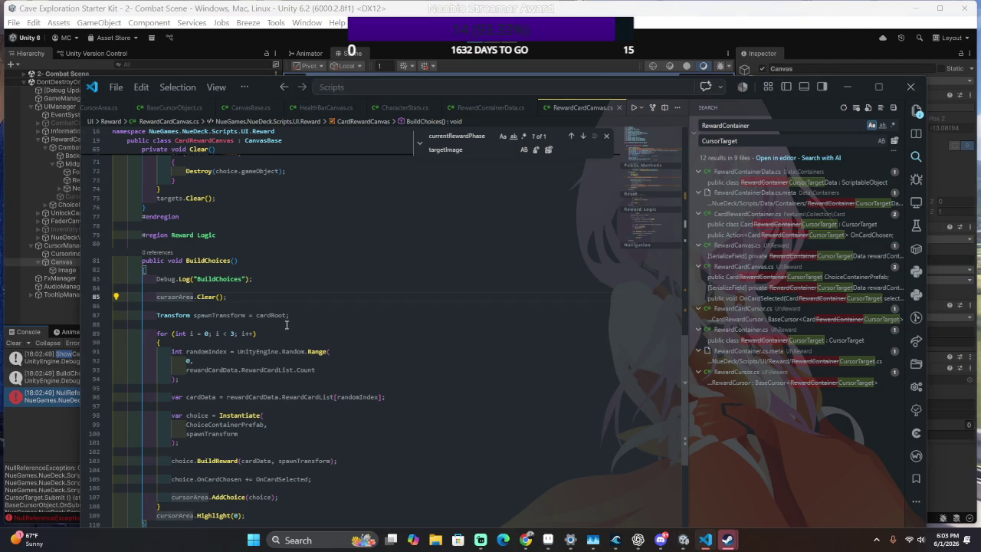
pyautogui.click(275, 298)
pyautogui.click(176, 298)
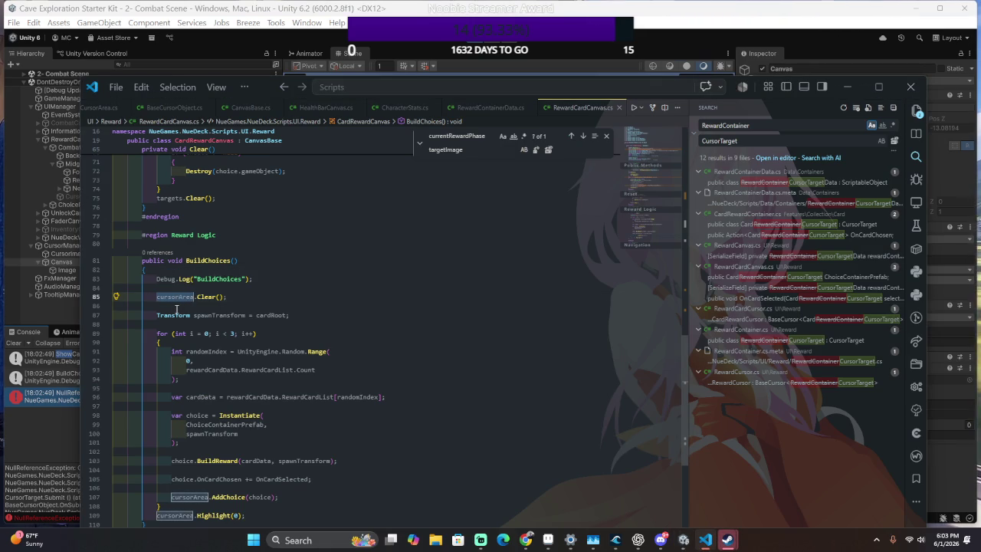
pyautogui.click(366, 46)
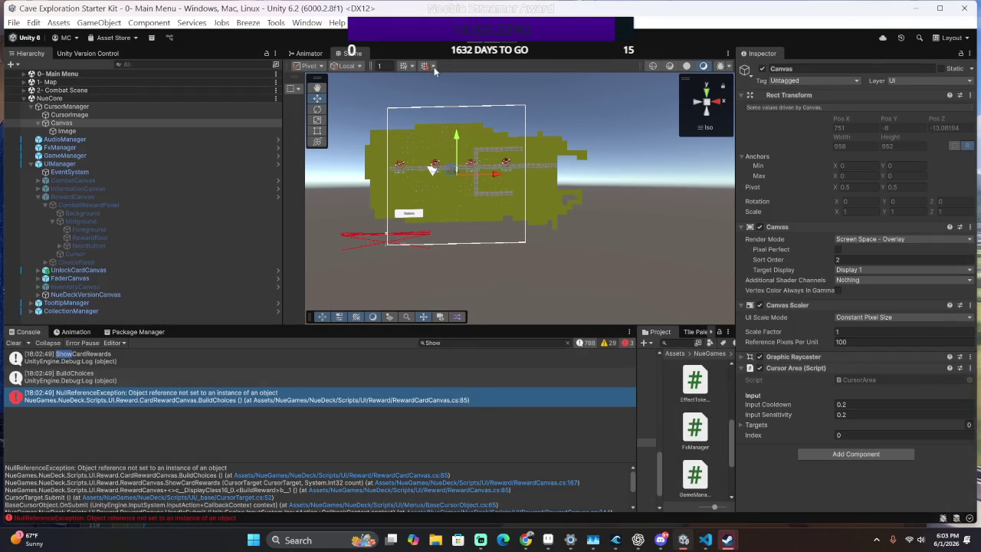
# Inspect RewardCanvas, Midground and NextButton, then open Add Component on RewardRoot.
pyautogui.click(101, 194)
pyautogui.scroll(-3, 905, 342)
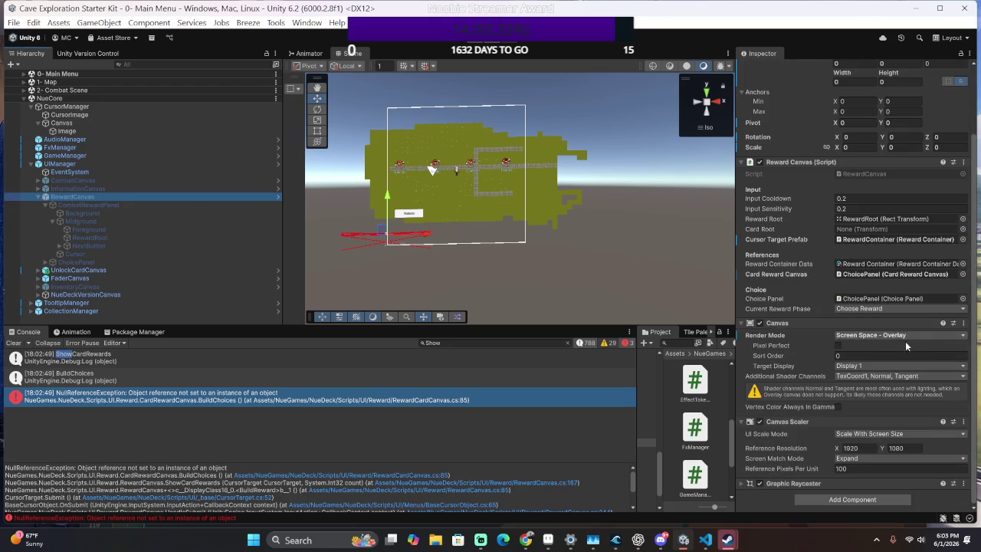
pyautogui.click(838, 503)
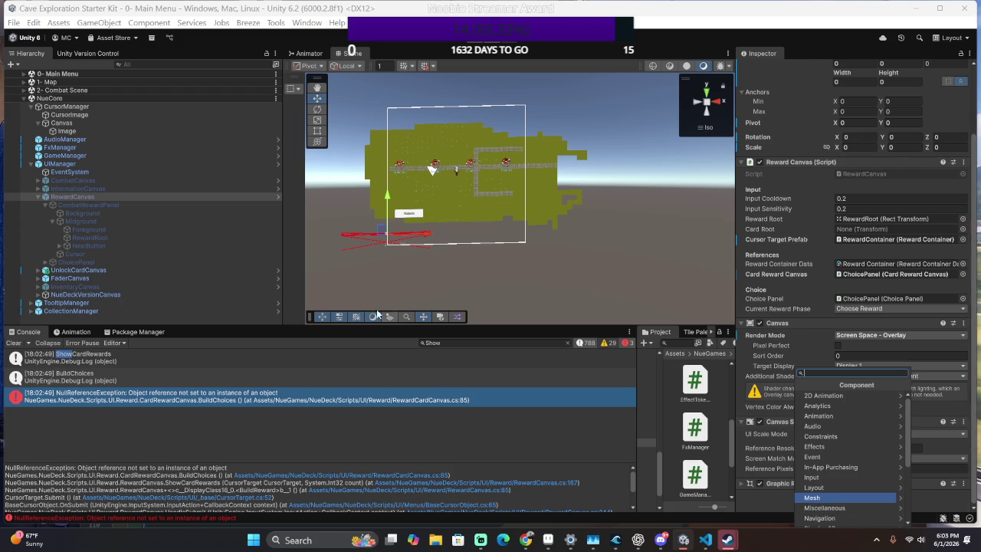
pyautogui.click(115, 222)
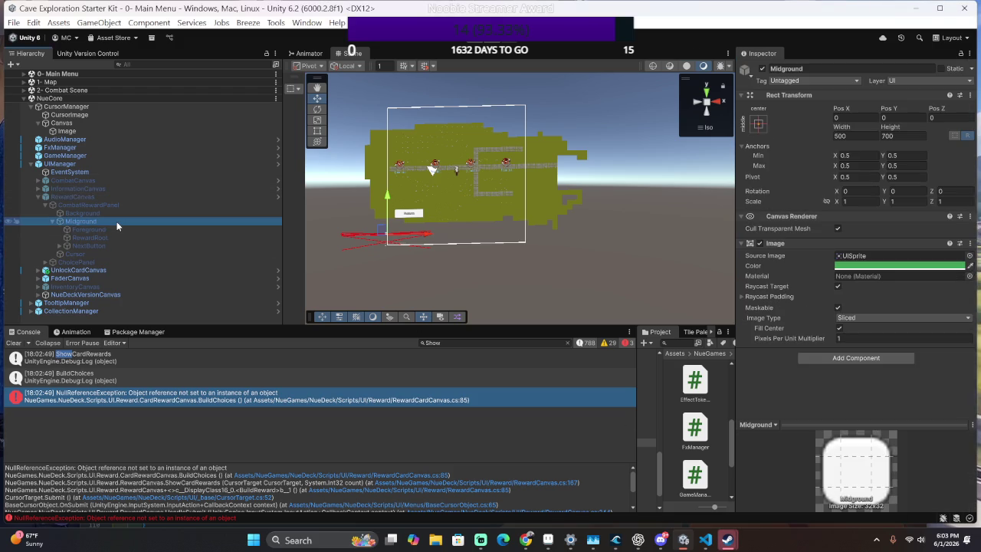
pyautogui.click(122, 246)
pyautogui.click(125, 222)
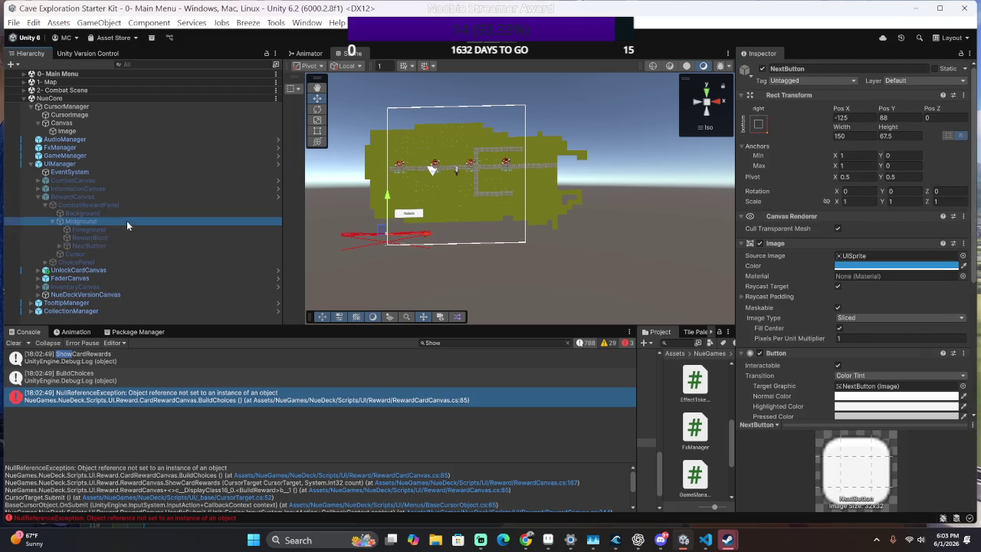
pyautogui.click(70, 239)
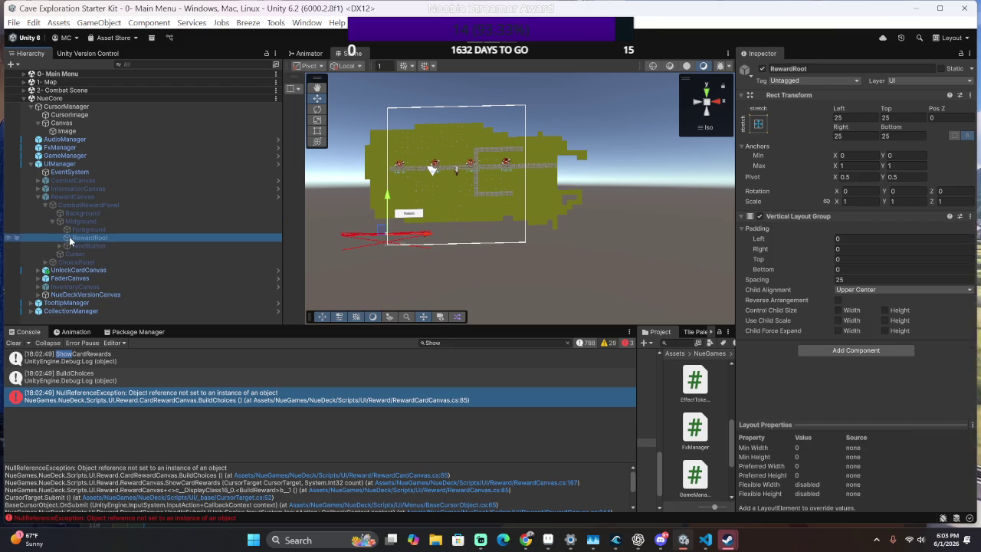
pyautogui.click(836, 354)
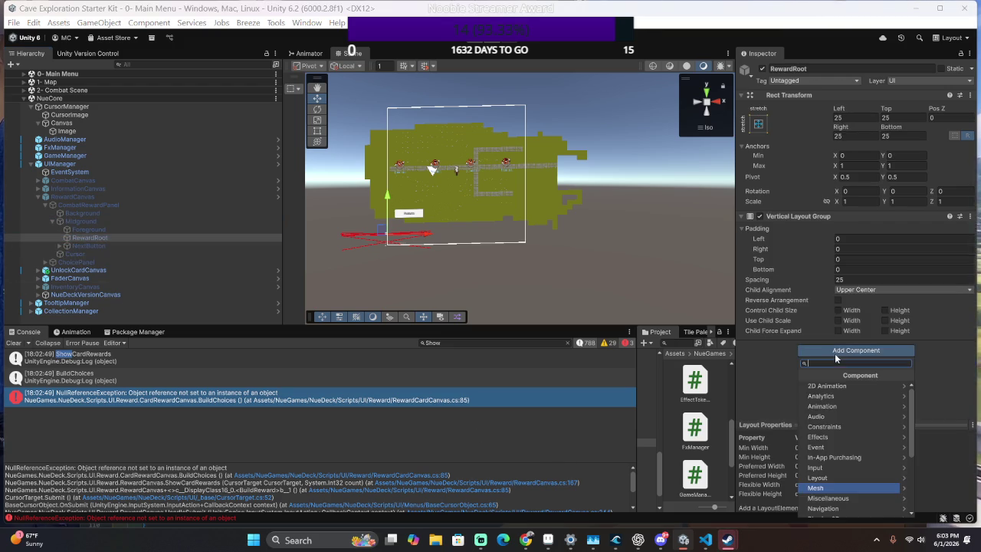
# Add a Cursor Area component via 'CursorA', expand its Targets list, and save the NueCore scene.
pyautogui.write('CursorA')
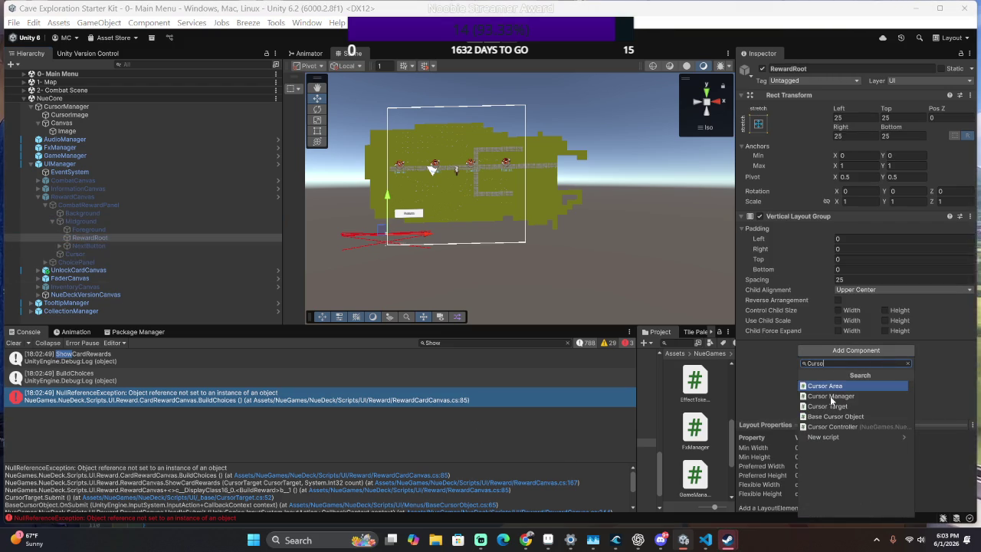
pyautogui.press('Return')
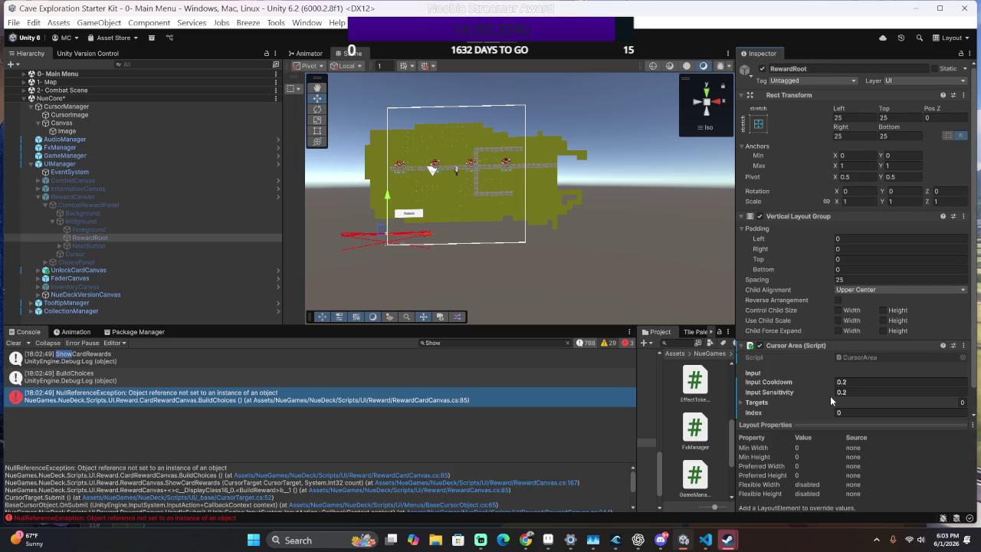
pyautogui.scroll(-1, 830, 396)
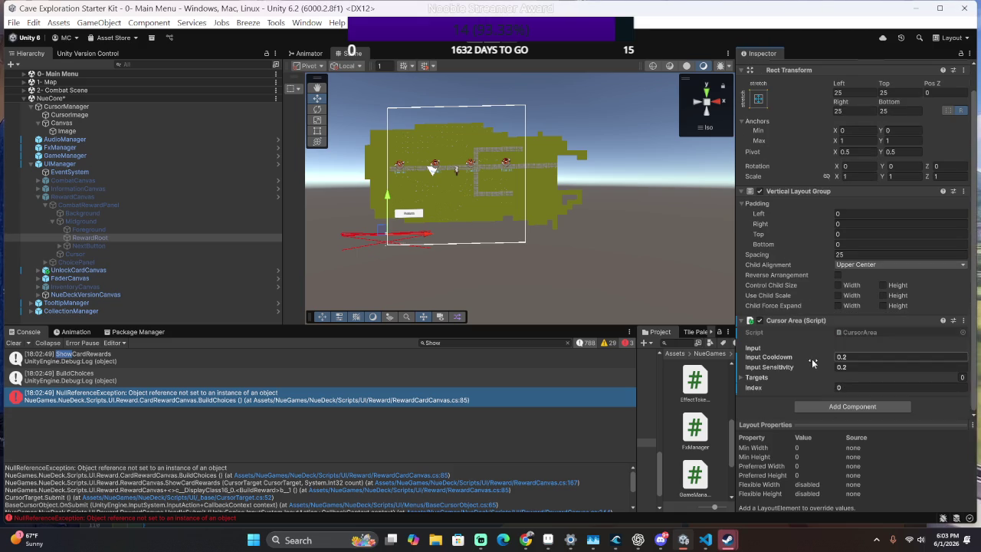
pyautogui.click(752, 379)
pyautogui.click(755, 379)
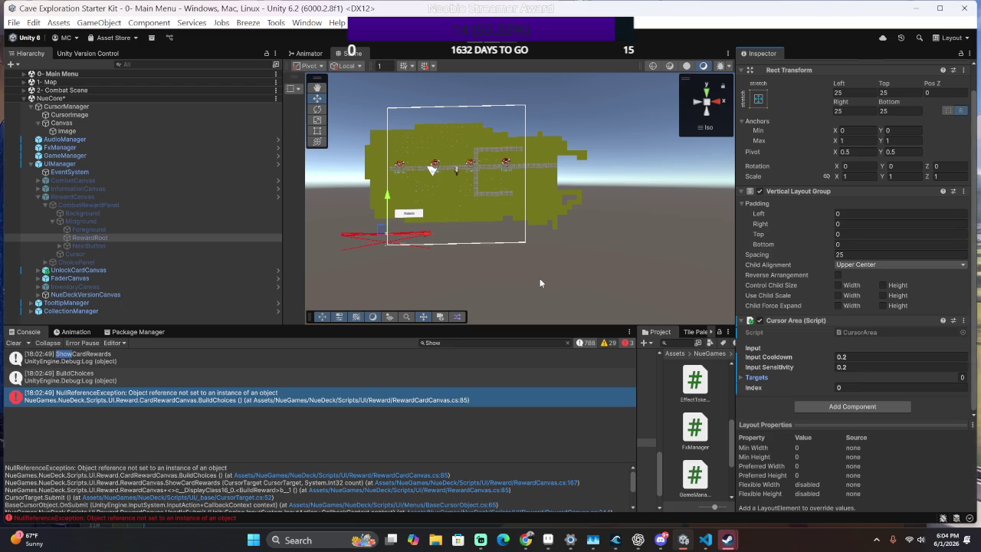
pyautogui.click(767, 378)
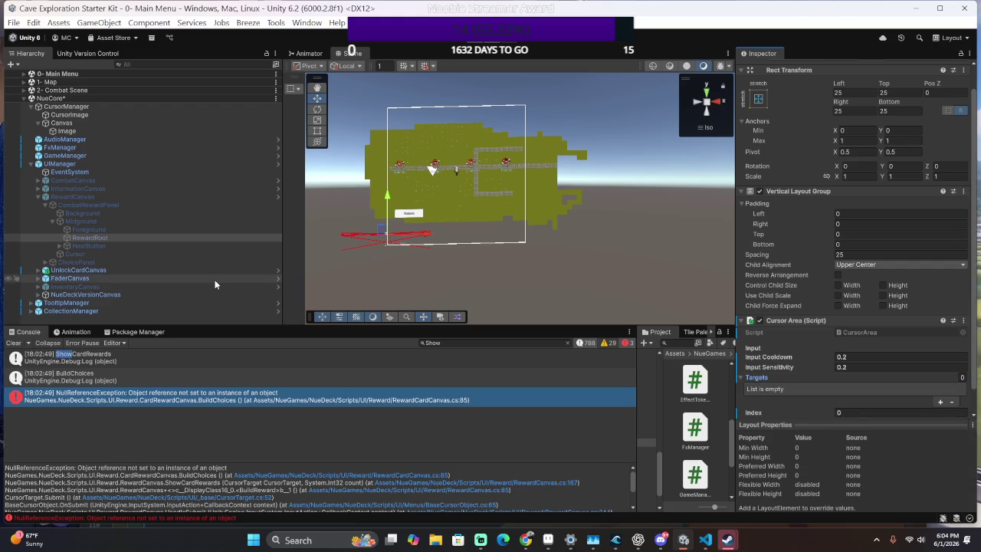
pyautogui.hotkey('ctrl', 's')
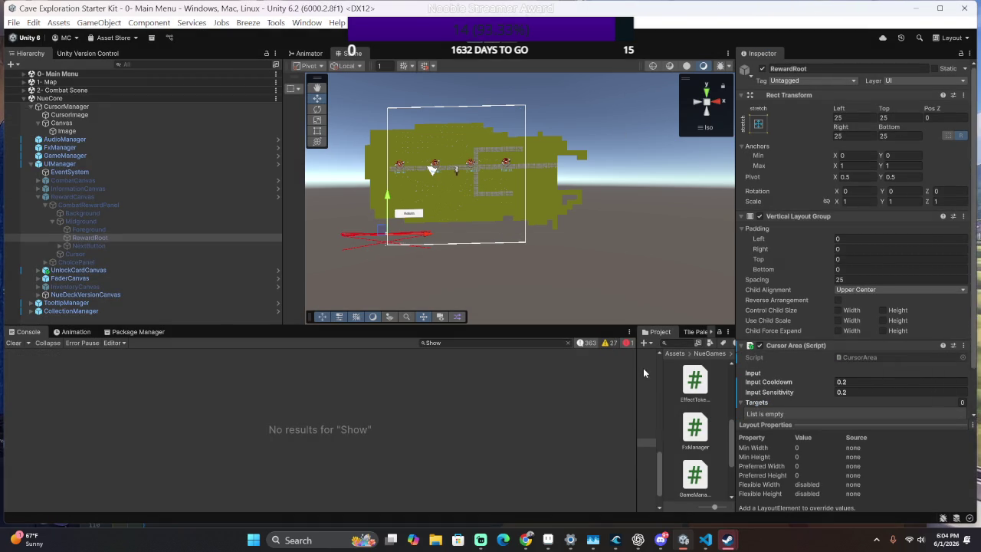
# Search the Project for 'reward' and inspect RewardCanvas, RewardContainer and the Card Reward Data asset.
pyautogui.moveTo(638, 374); pyautogui.dragTo(435, 368)
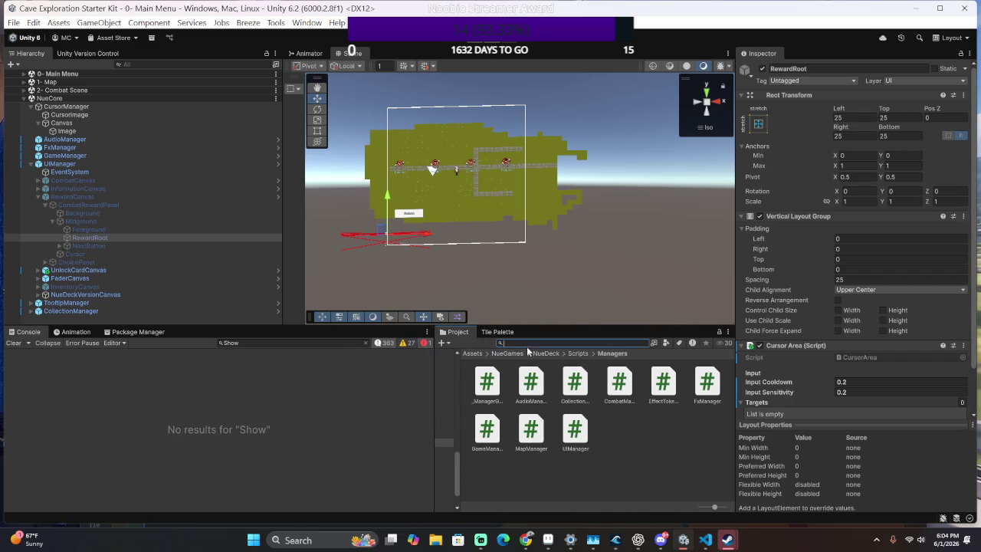
pyautogui.write('cardrewa')
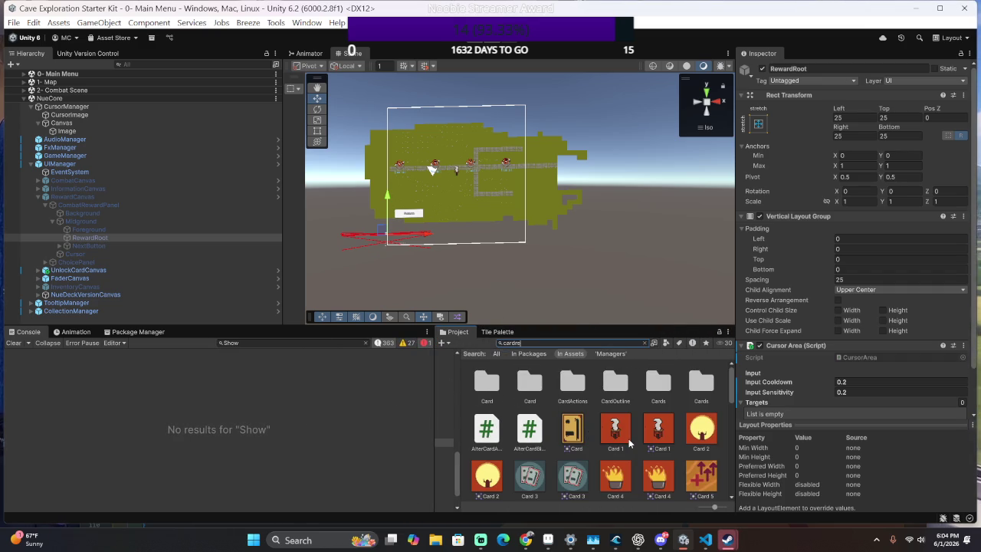
pyautogui.press('BackSpace')
pyautogui.press('BackSpace')
pyautogui.press('BackSpace')
pyautogui.write('rew')
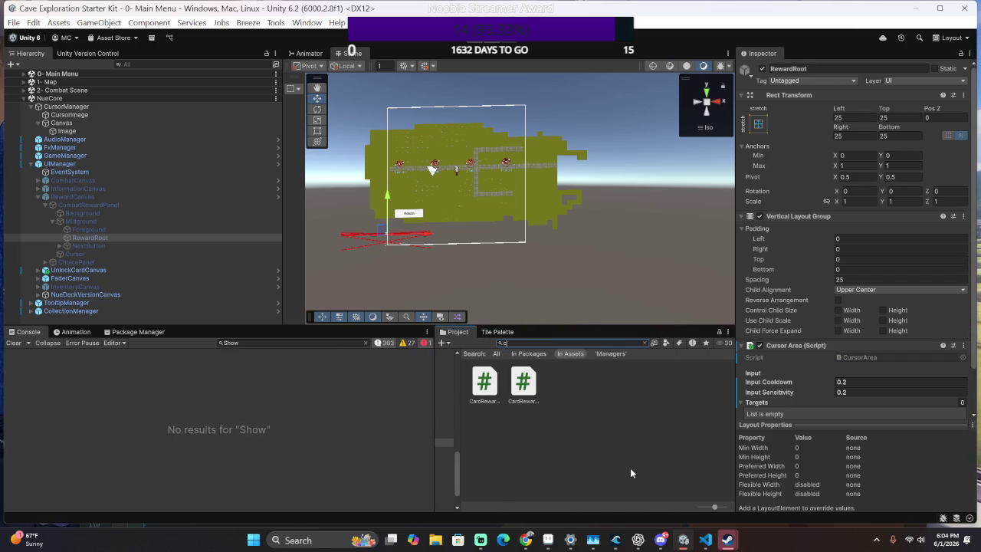
pyautogui.write('ardcard')
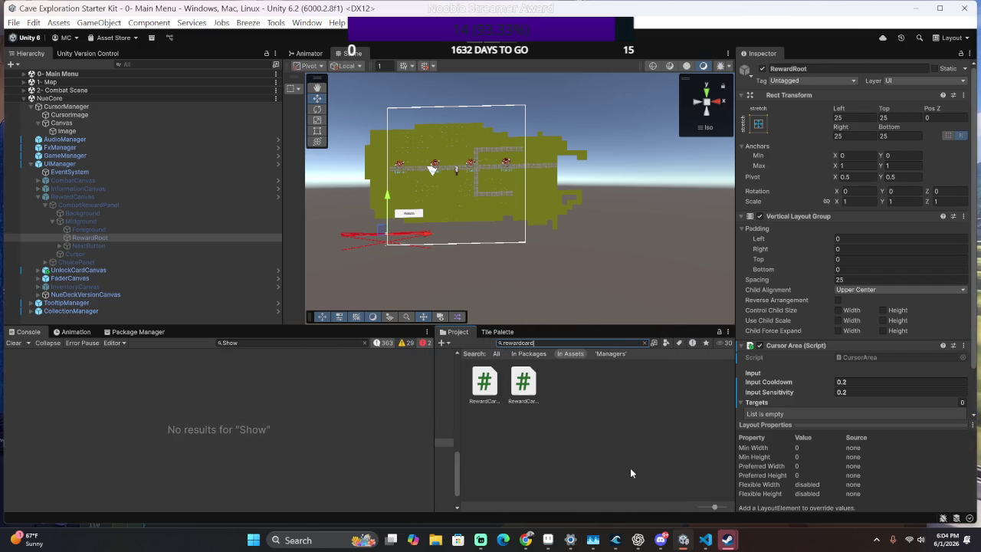
pyautogui.press('BackSpace')
pyautogui.press('BackSpace')
pyautogui.press('BackSpace')
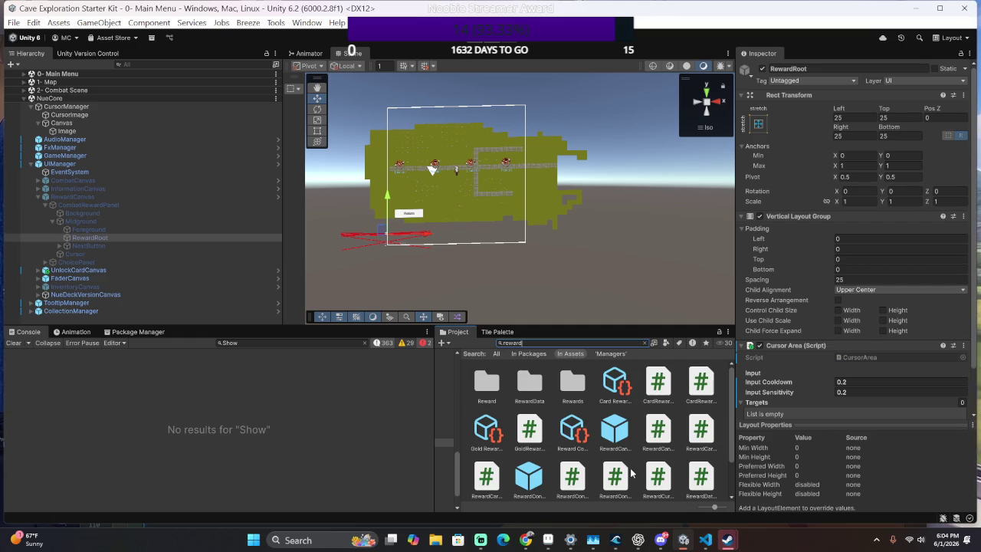
pyautogui.scroll(-2, 629, 474)
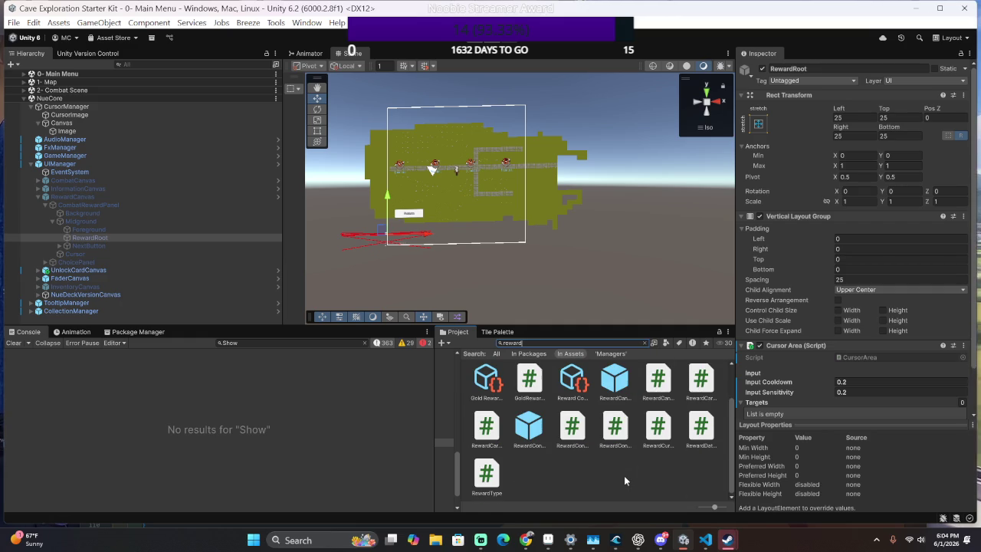
pyautogui.click(615, 386)
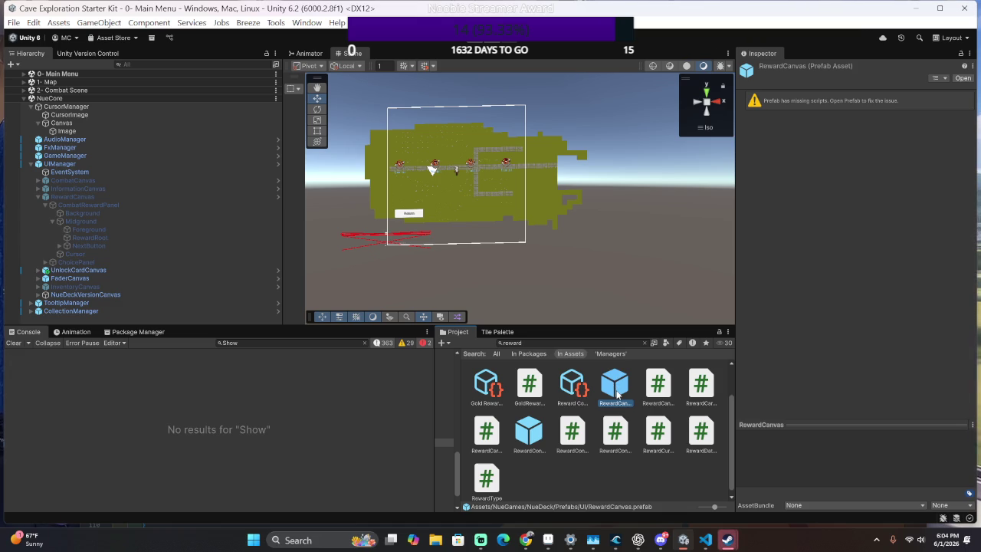
pyautogui.click(542, 440)
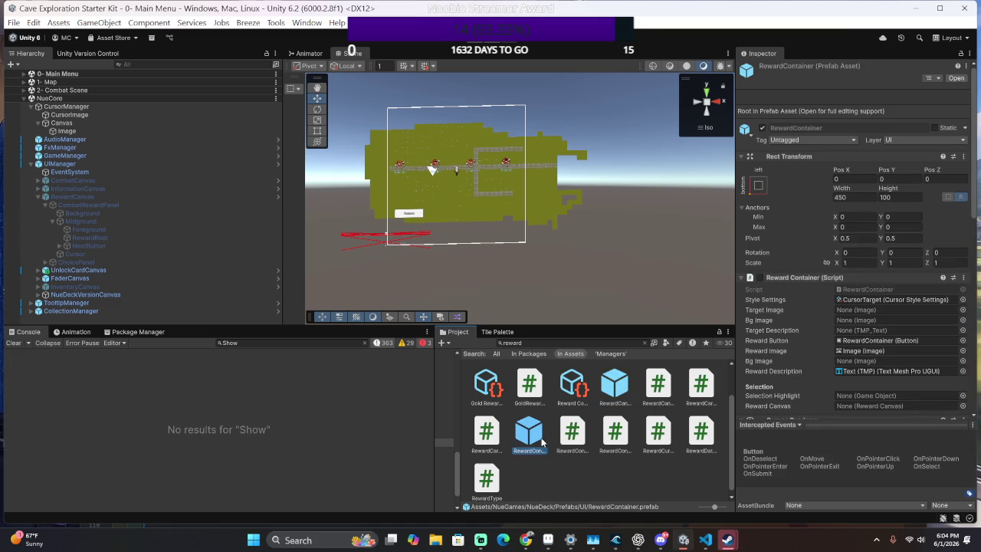
pyautogui.scroll(2, 554, 388)
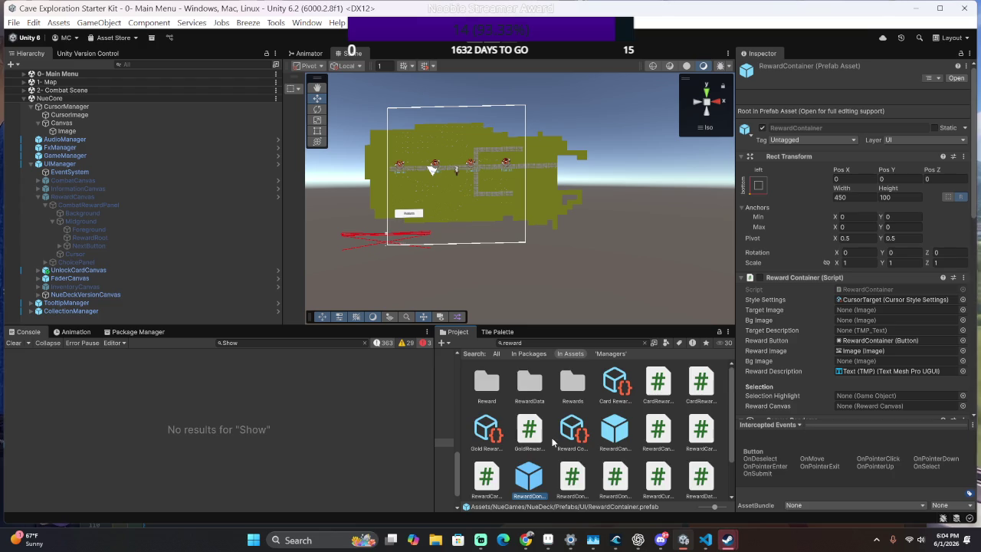
pyautogui.scroll(1, 559, 386)
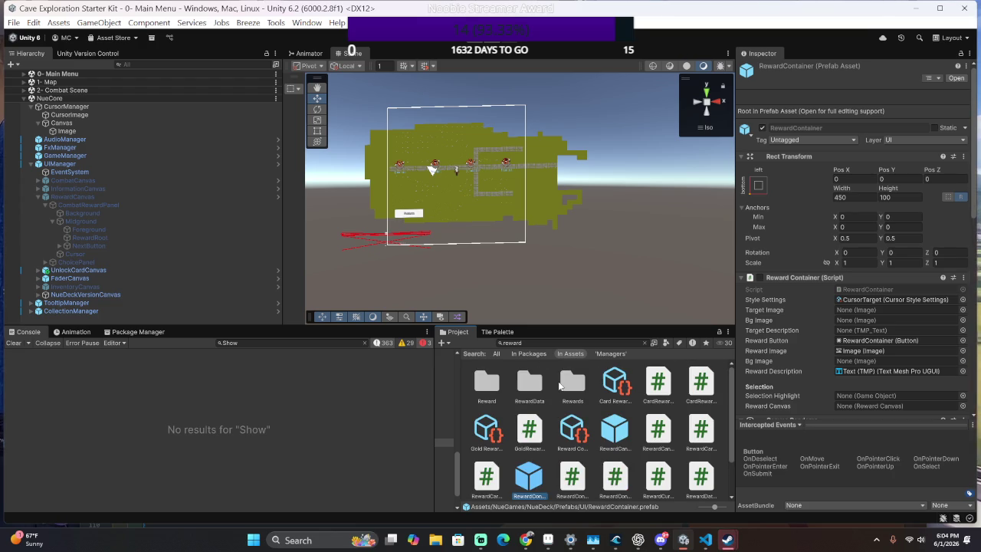
pyautogui.click(604, 384)
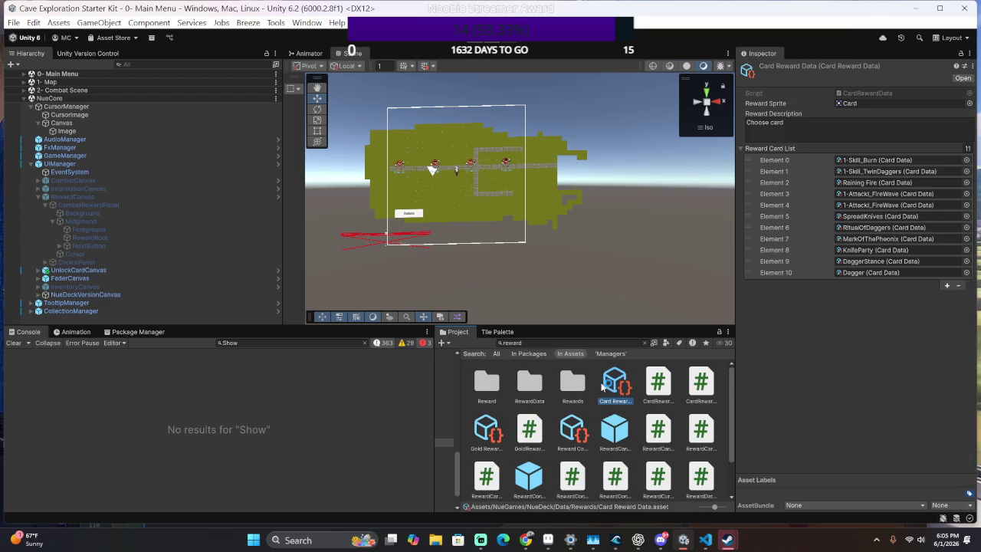
# Retype the Project search toward 'Reward card' and drag the splitter to reveal the folder tree.
pyautogui.click(568, 345)
pyautogui.write('Card R')
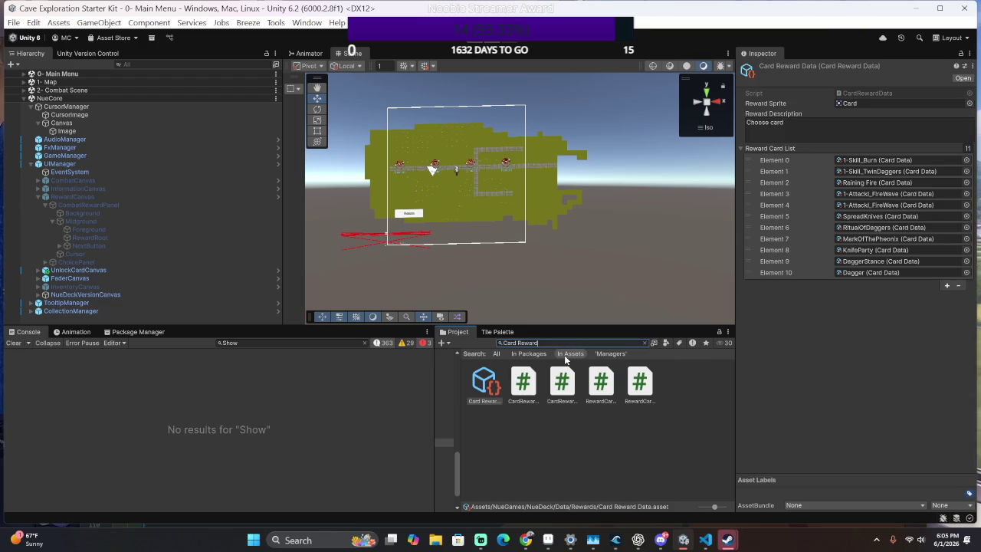
pyautogui.press('BackSpace')
pyautogui.press('BackSpace')
pyautogui.press('BackSpace')
pyautogui.write('Rewa')
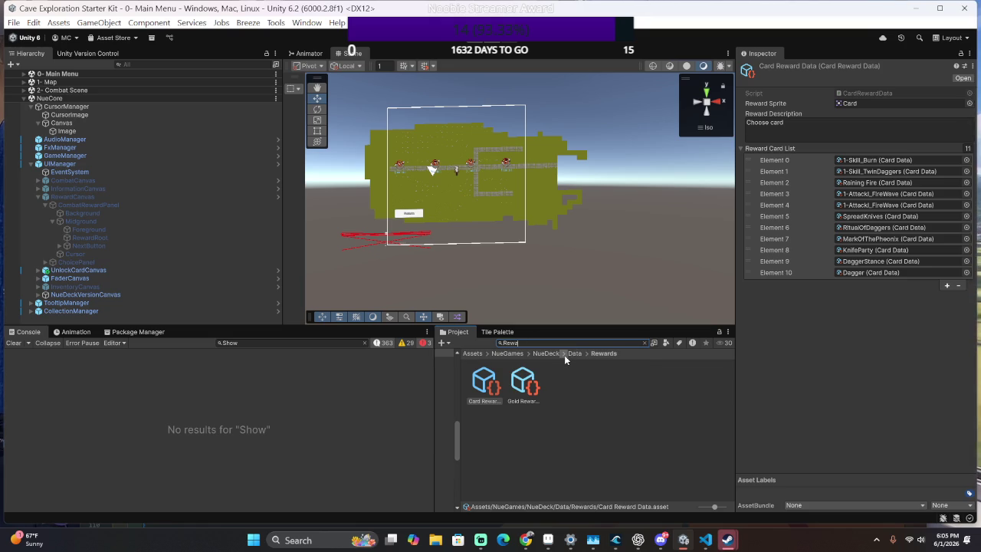
pyautogui.write('rd cVar')
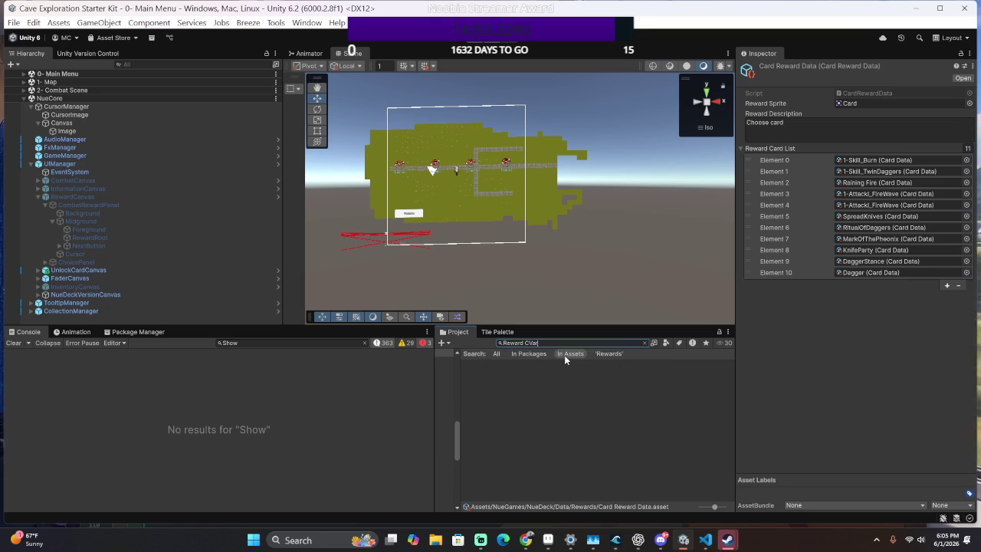
pyautogui.press('BackSpace')
pyautogui.press('BackSpace')
pyautogui.press('BackSpace')
pyautogui.write('ard')
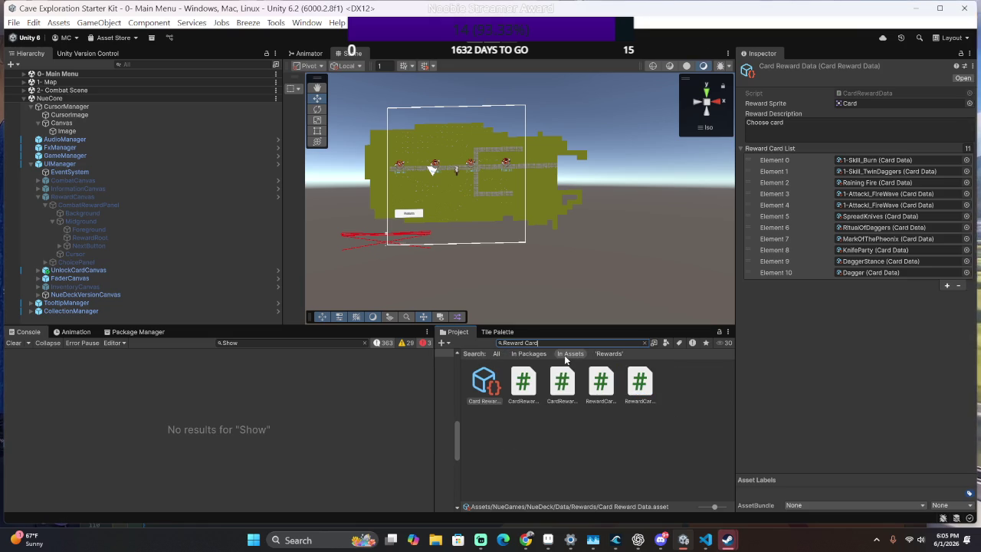
pyautogui.press('BackSpace')
pyautogui.press('BackSpace')
pyautogui.press('BackSpace')
pyautogui.press('BackSpace')
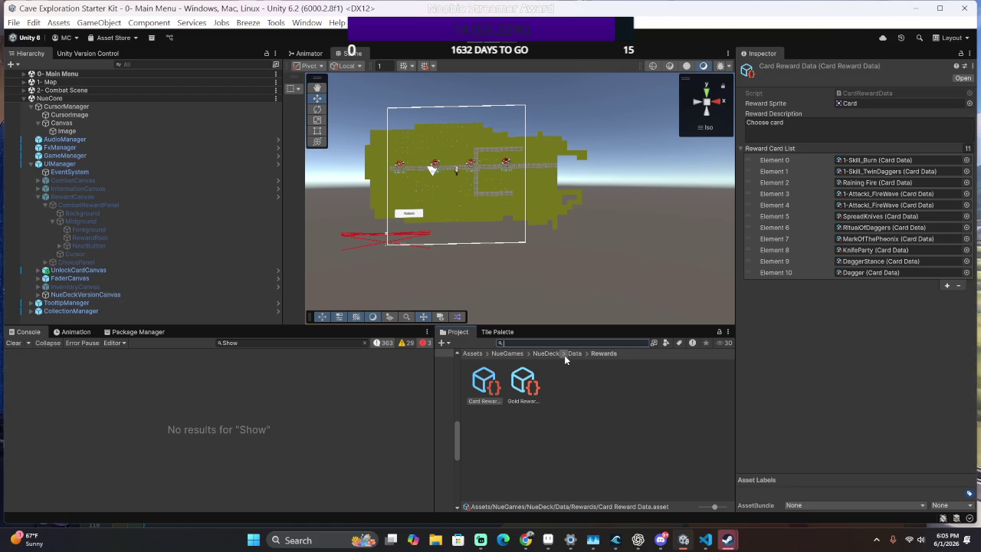
pyautogui.click(433, 406)
pyautogui.moveTo(433, 407)
pyautogui.mouseDown()
pyautogui.moveTo(310, 406)
pyautogui.moveTo(436, 441)
pyautogui.mouseUp()
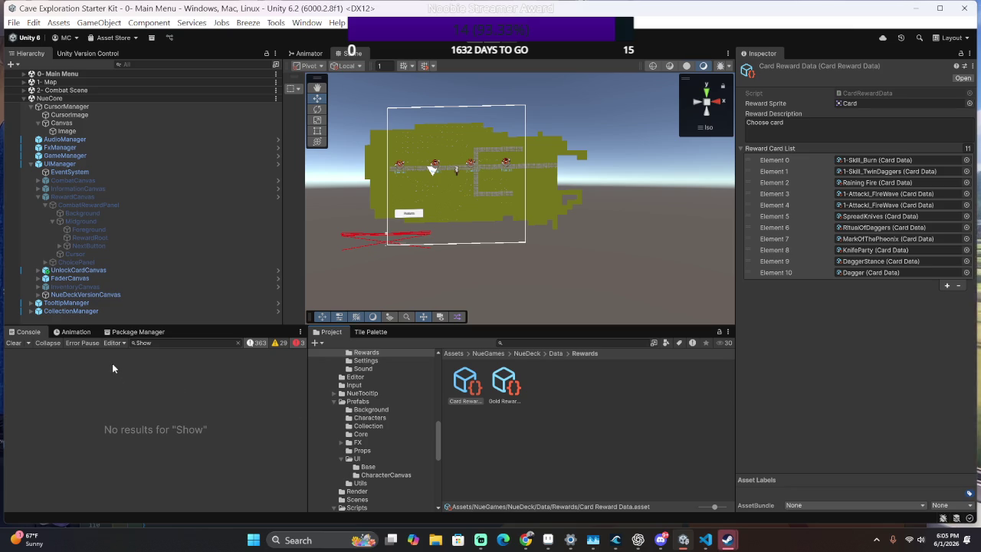
# Select CombatRewardPanel's Foreground object and then its Cursor object in the Hierarchy.
pyautogui.click(98, 189)
pyautogui.click(101, 205)
pyautogui.click(112, 229)
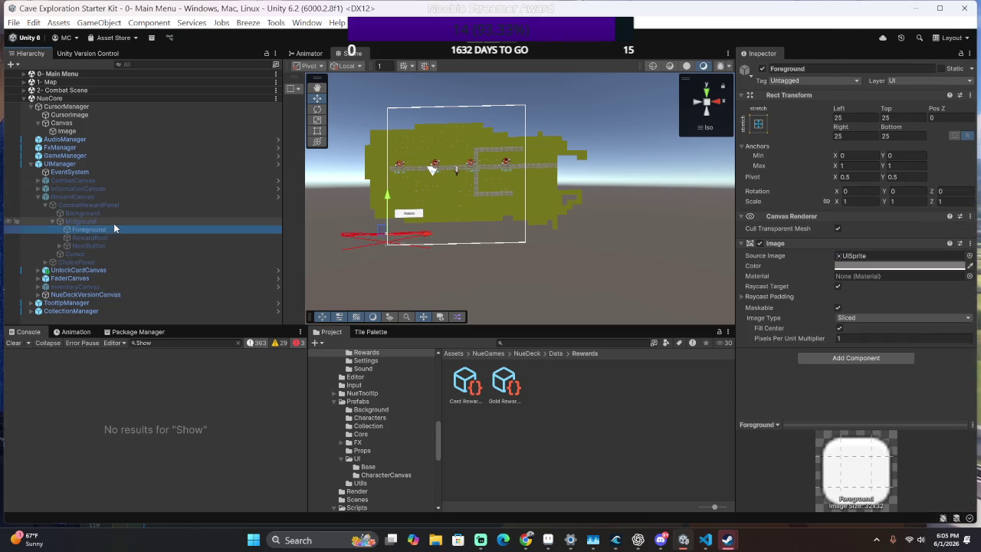
pyautogui.click(112, 254)
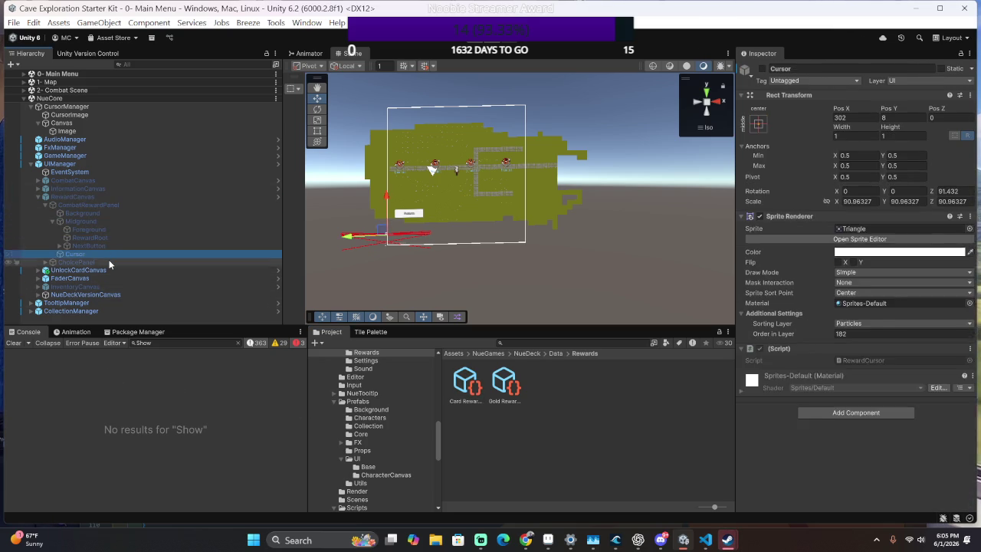
# Ping CardUI_Choice from ChoicePanel's Choice Container Prefab field and review its Card Reward Container settings.
pyautogui.click(109, 263)
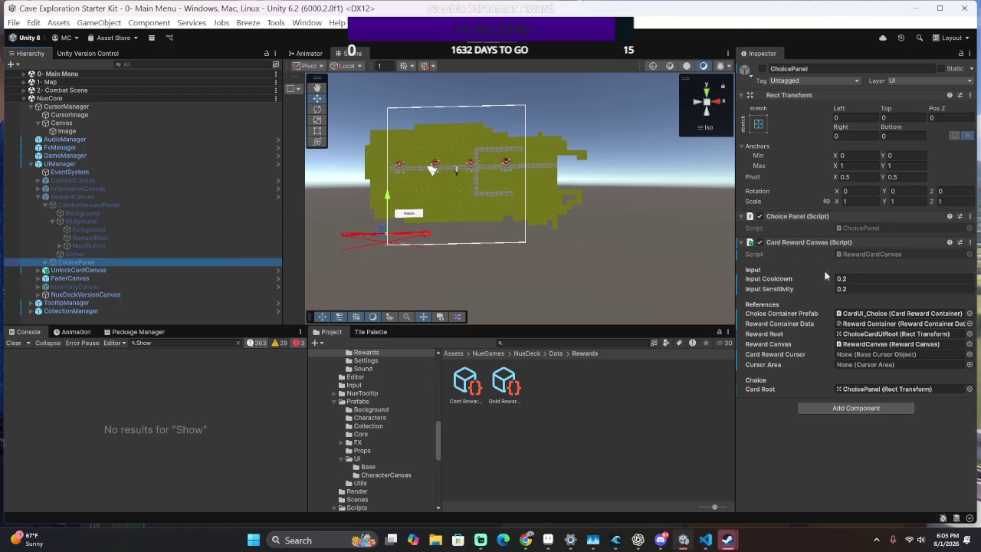
pyautogui.click(889, 313)
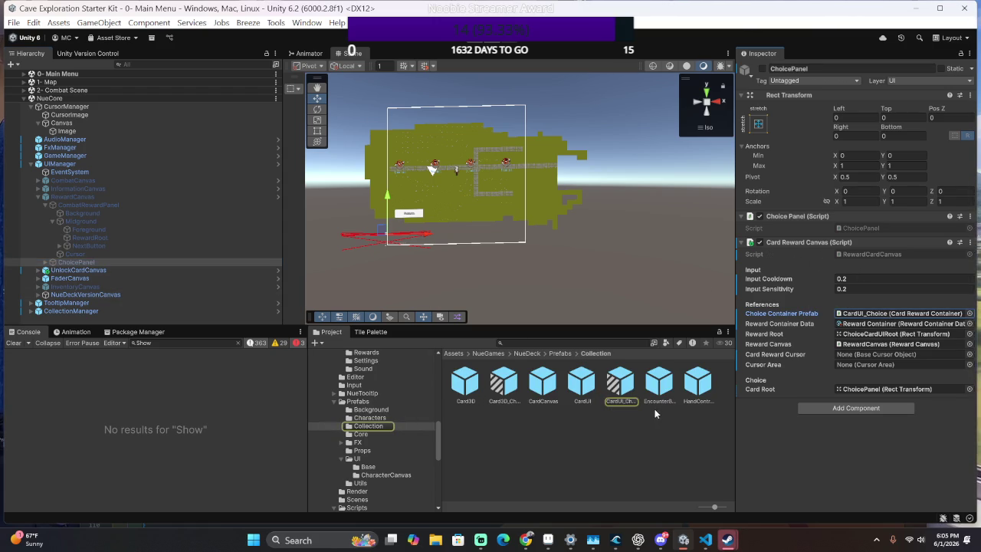
pyautogui.click(628, 395)
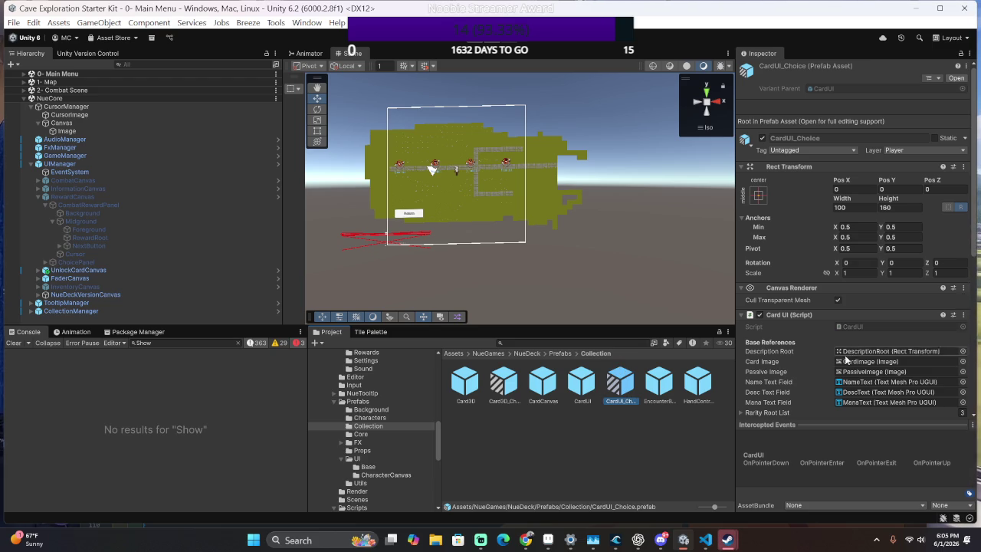
pyautogui.scroll(-2, 834, 394)
pyautogui.scroll(-5, 835, 394)
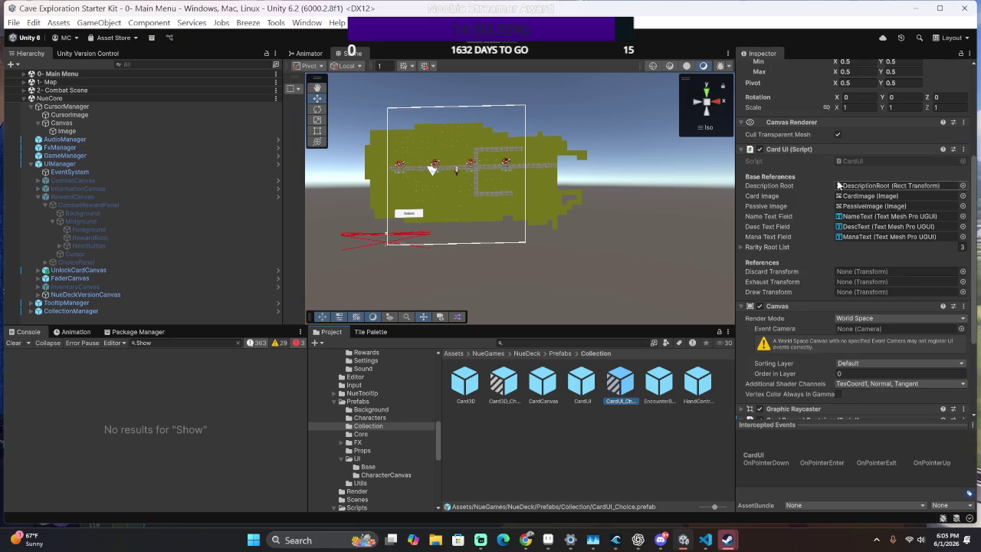
pyautogui.scroll(-5, 840, 188)
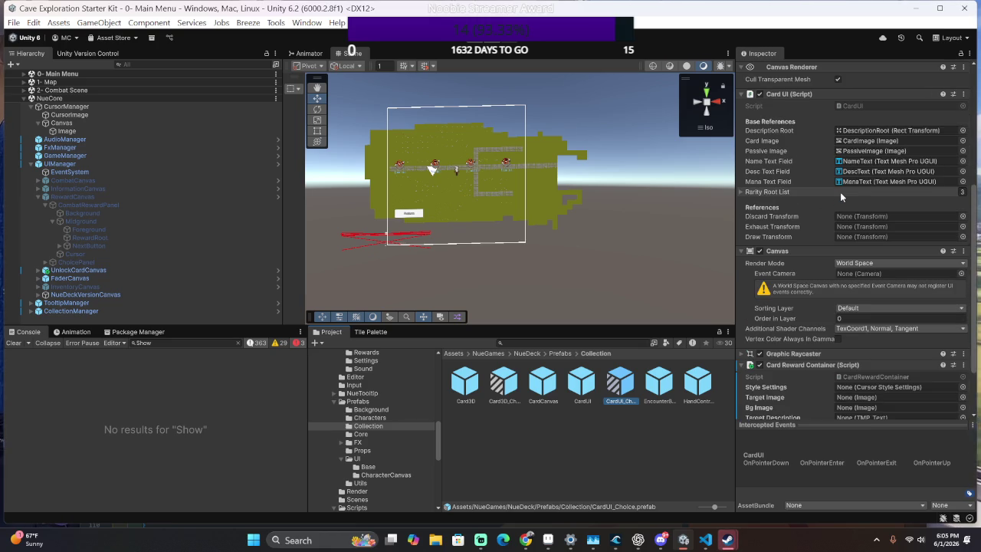
pyautogui.scroll(-1, 834, 230)
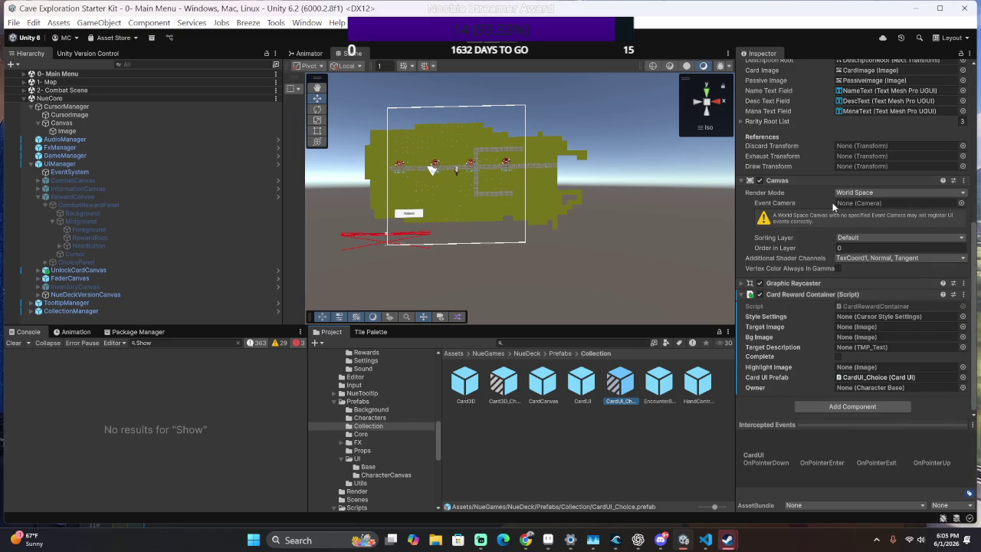
pyautogui.click(821, 409)
pyautogui.write('CursorA')
pyautogui.press('BackSpace')
pyautogui.press('BackSpace')
pyautogui.press('BackSpace')
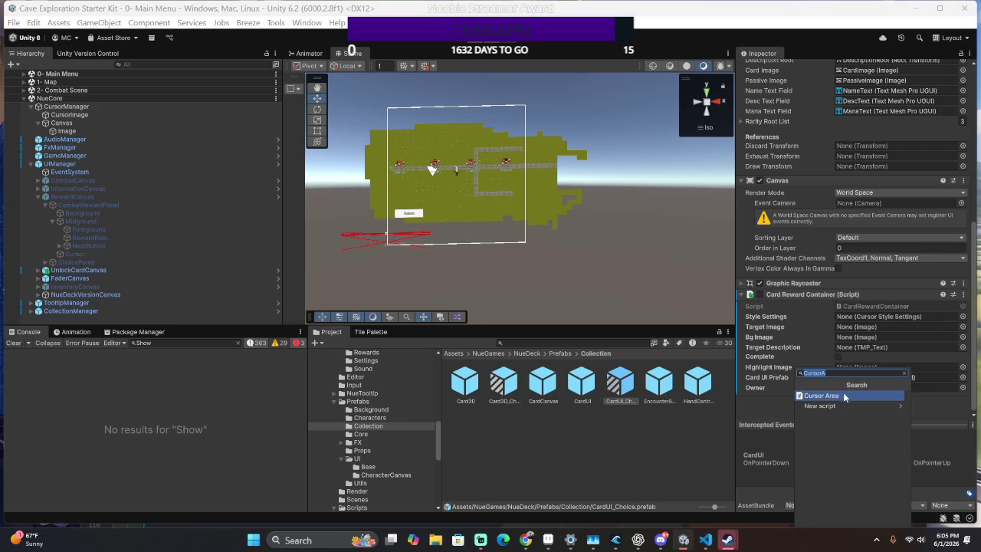
pyautogui.write('ursorTar')
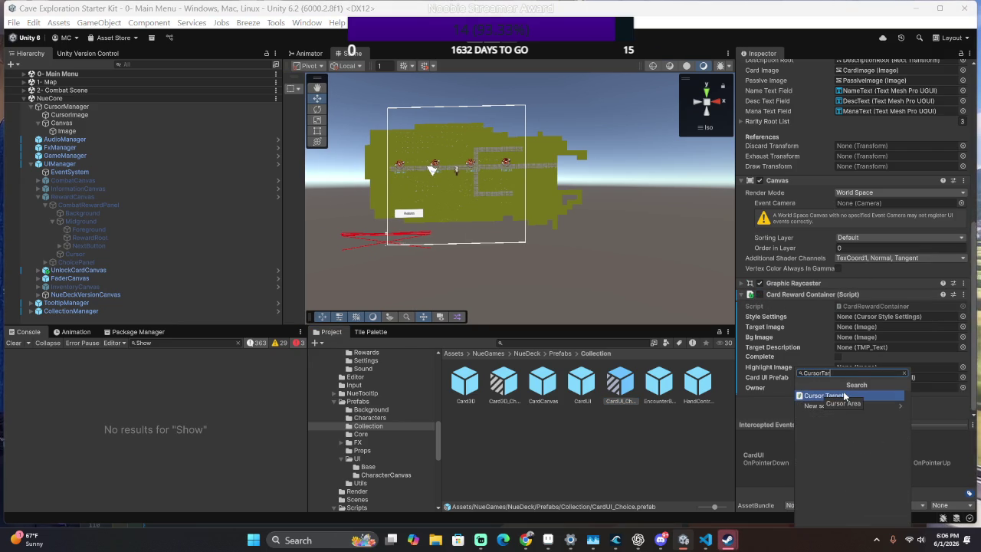
pyautogui.click(844, 396)
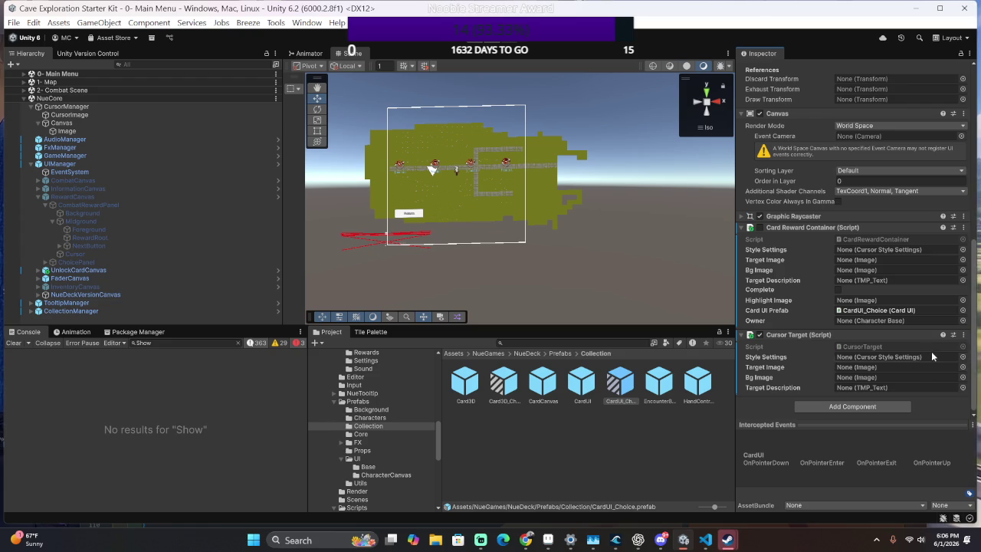
pyautogui.click(963, 358)
pyautogui.click(695, 247)
pyautogui.click(657, 247)
pyautogui.click(971, 223)
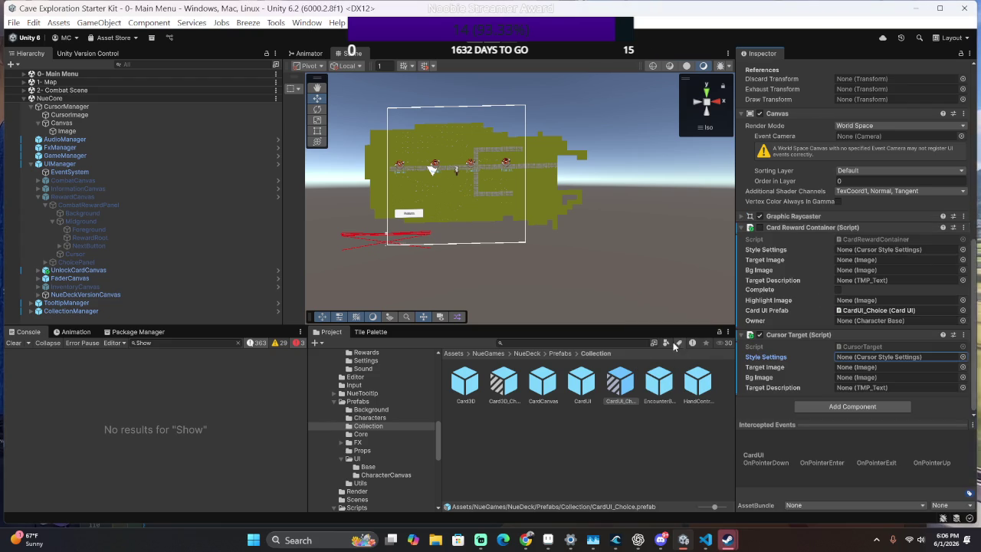
pyautogui.click(590, 346)
pyautogui.write('Cu')
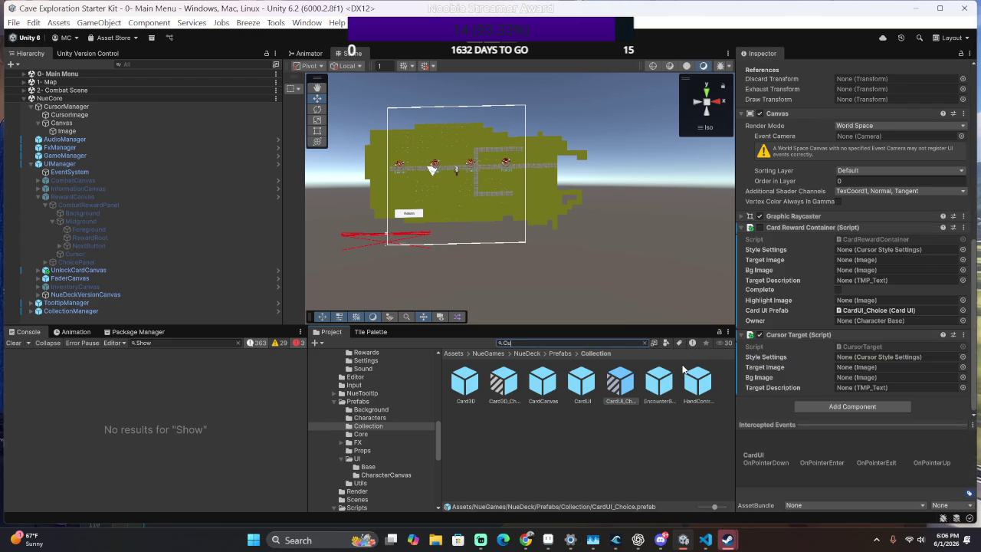
pyautogui.write('rsor')
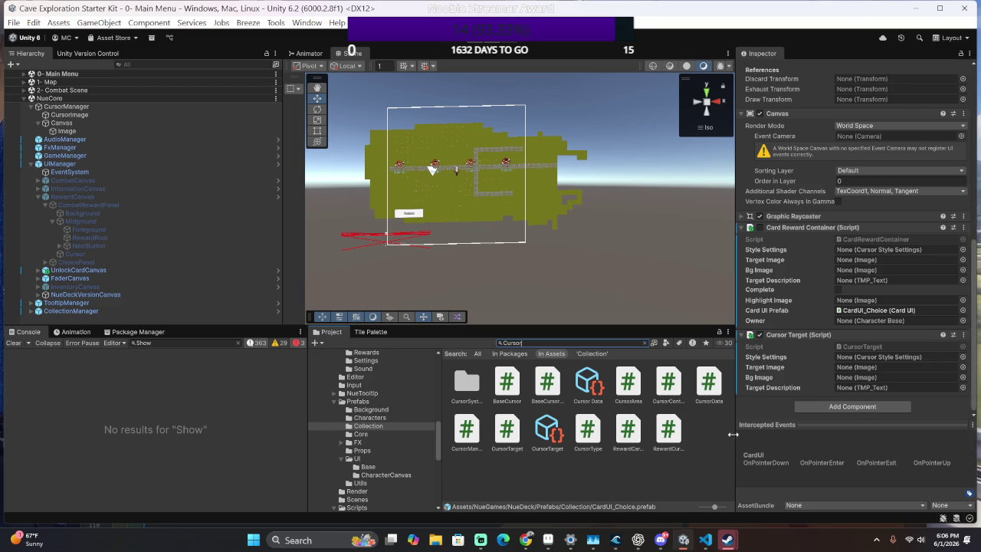
pyautogui.moveTo(547, 429)
pyautogui.mouseDown()
pyautogui.moveTo(836, 310)
pyautogui.moveTo(843, 360)
pyautogui.moveTo(879, 359)
pyautogui.mouseUp()
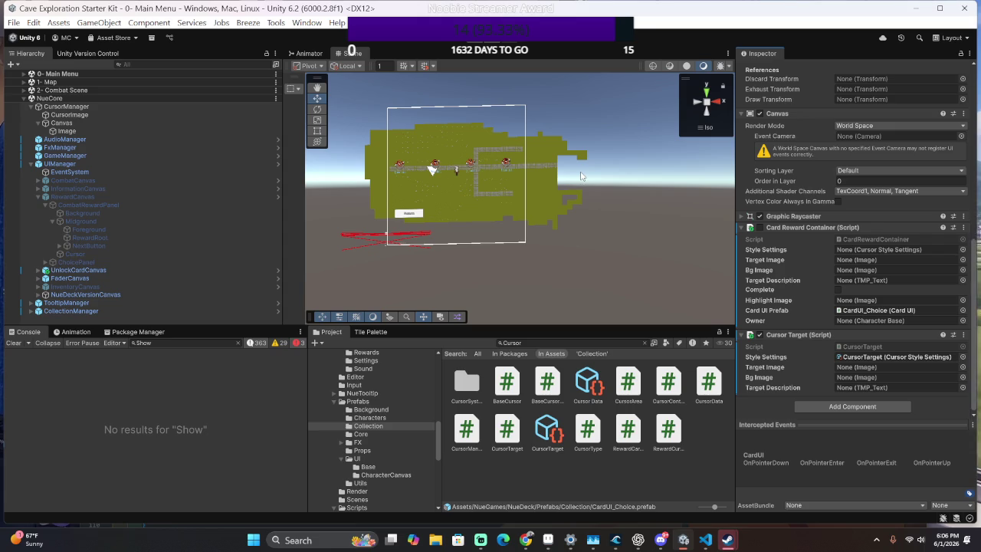
pyautogui.click(962, 320)
pyautogui.click(971, 225)
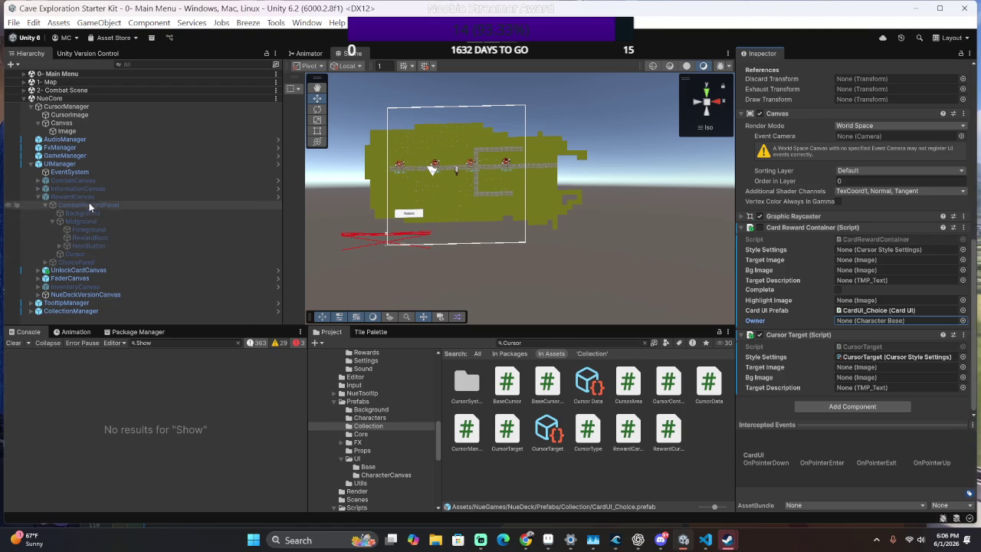
# Select ChoicePanel, try a 'CursorTar' component search, then expand ChoicePanel and Midground.
pyautogui.click(98, 262)
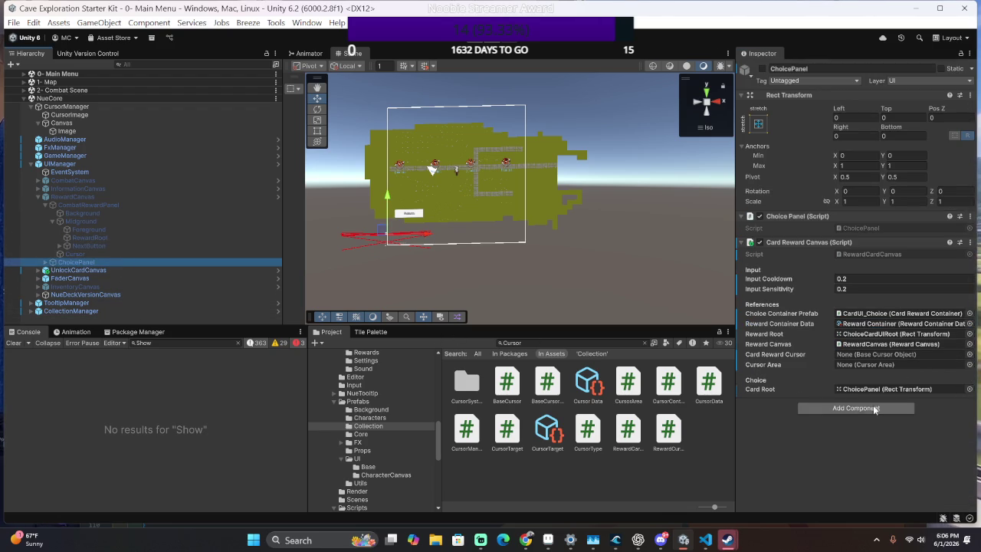
pyautogui.click(861, 419)
pyautogui.write('CursorTar')
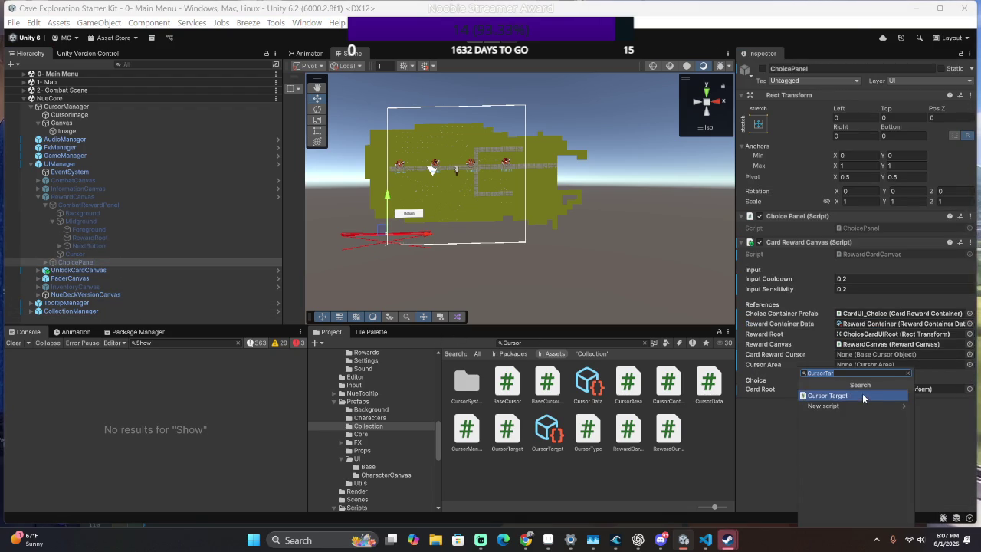
pyautogui.click(47, 262)
pyautogui.click(45, 262)
pyautogui.click(52, 279)
# Deactivate the CardCursor object under ChoicePanel's Foreground.
pyautogui.click(116, 297)
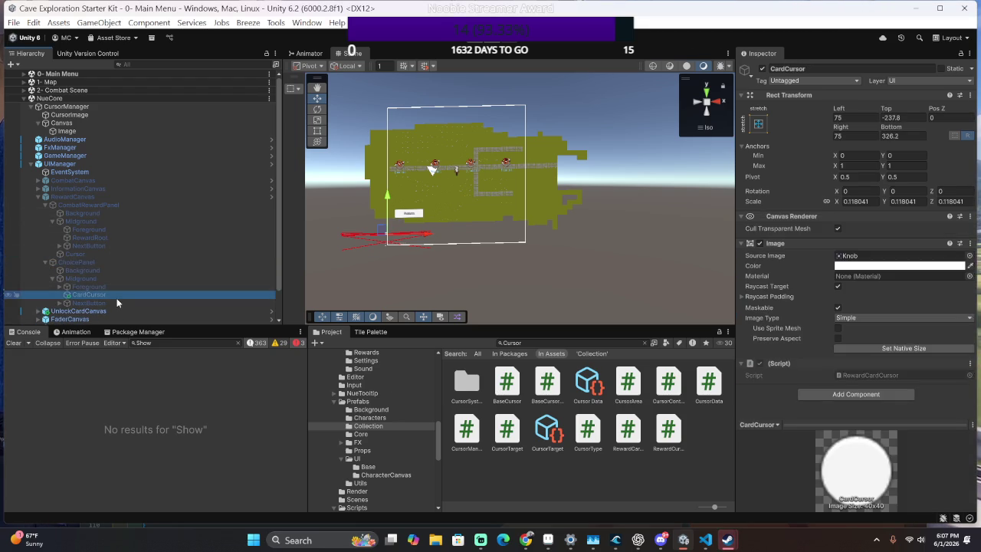
pyautogui.click(119, 286)
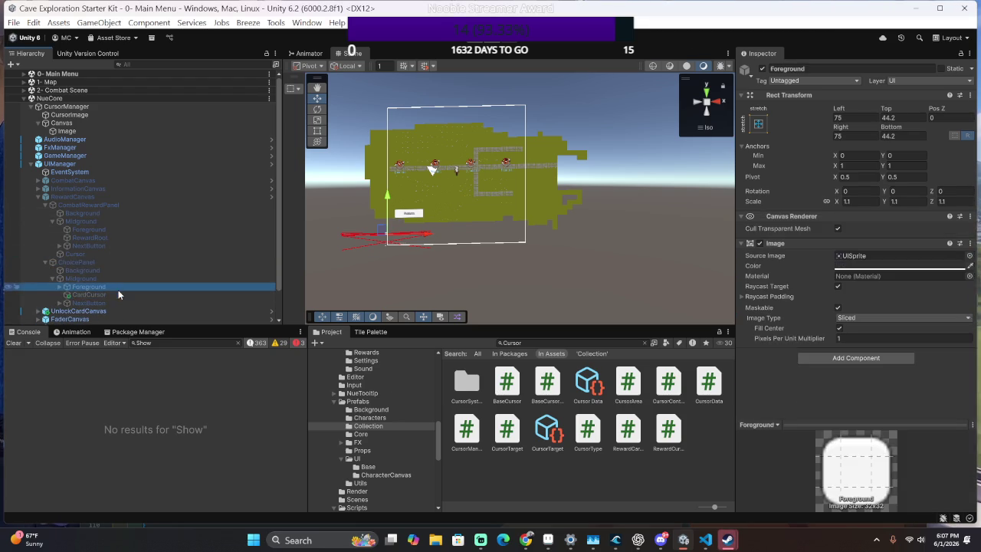
pyautogui.click(58, 290)
pyautogui.click(76, 304)
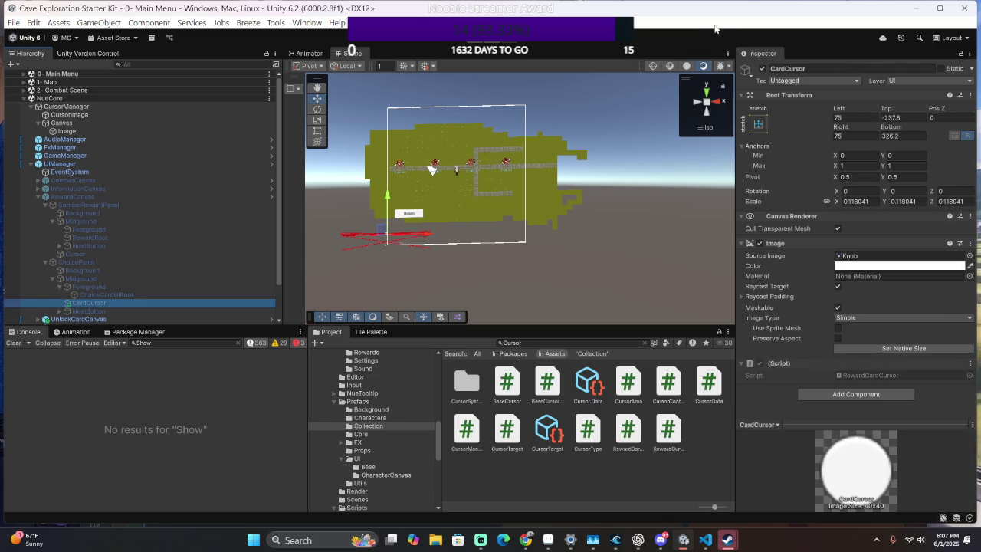
pyautogui.click(762, 68)
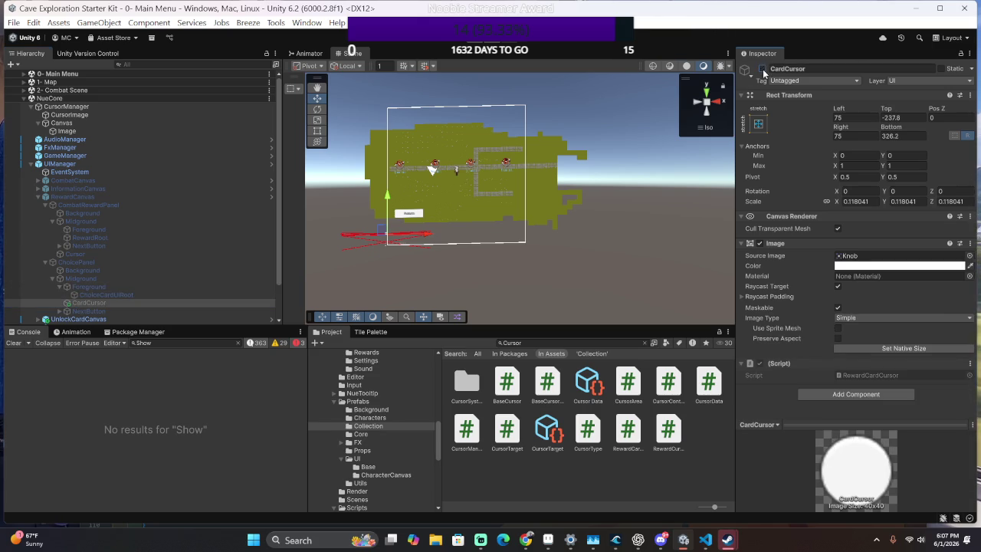
# Add a Cursor Target component to ChoiceCardUIRoot, then remove it again.
pyautogui.click(197, 296)
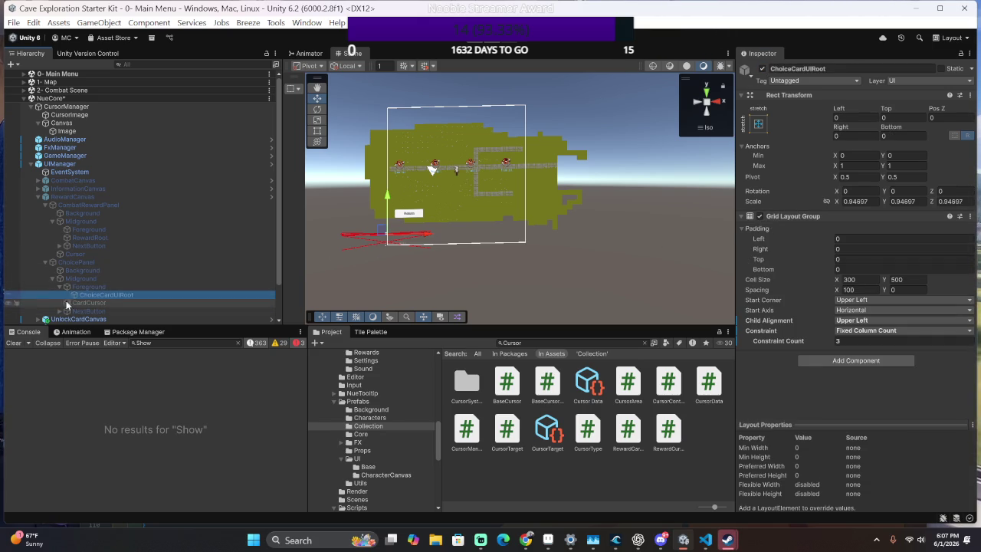
pyautogui.click(857, 360)
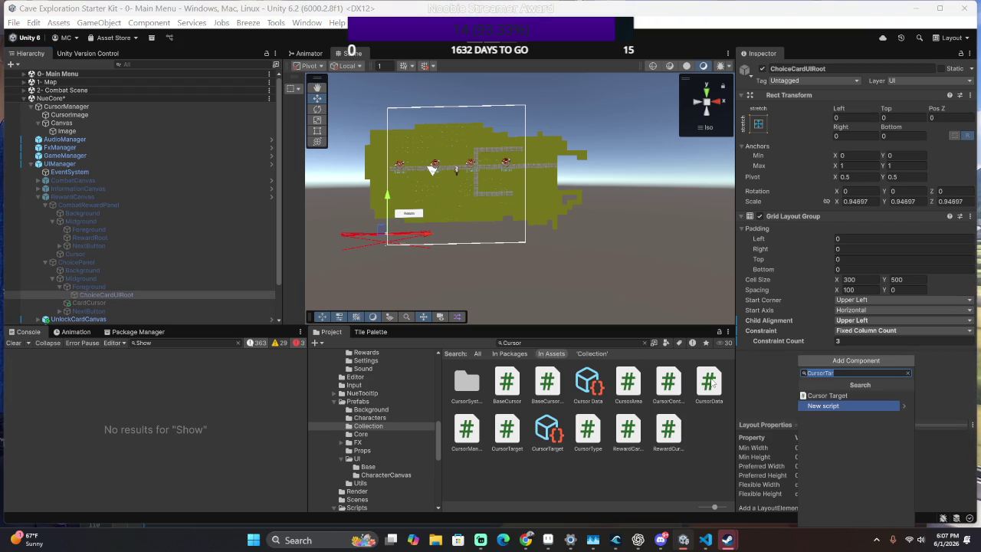
pyautogui.click(829, 396)
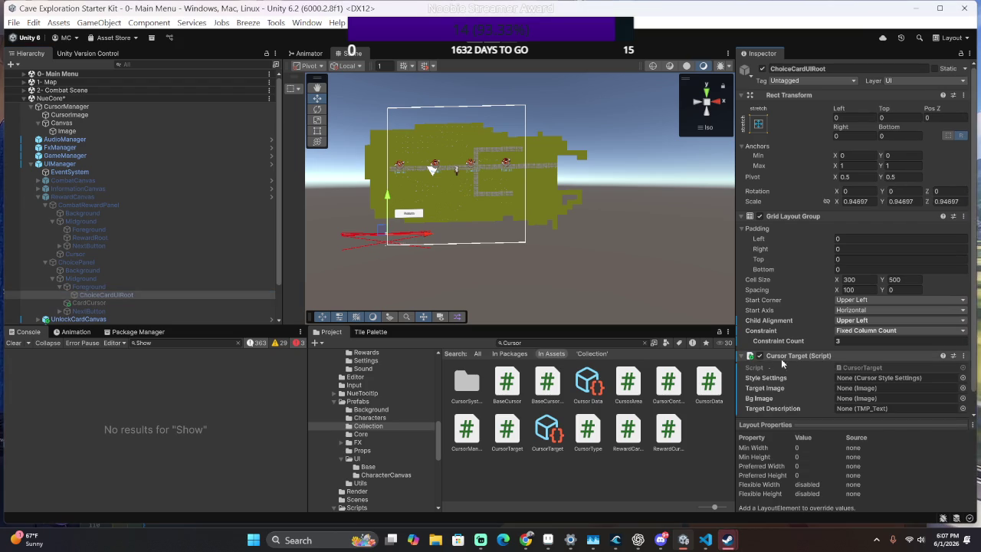
pyautogui.rightClick(760, 361)
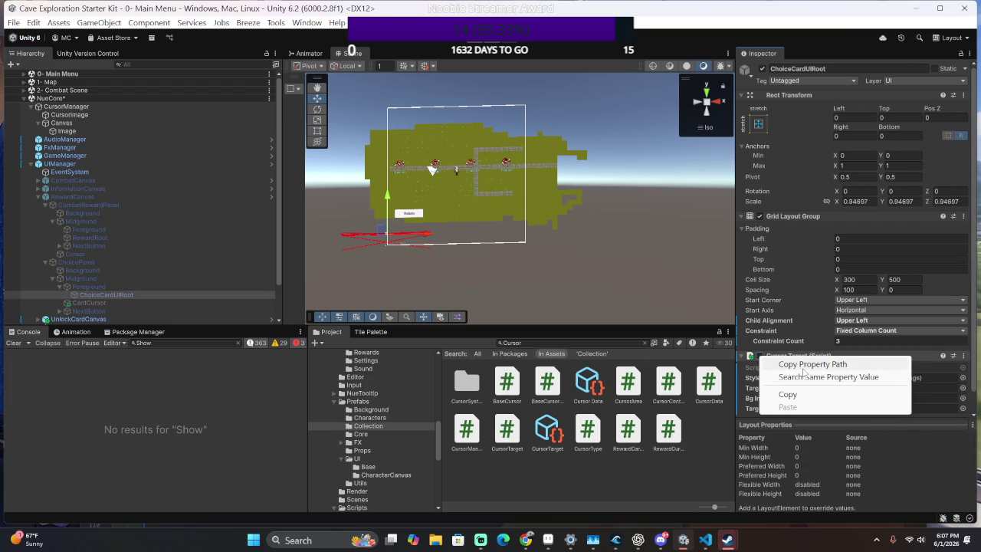
pyautogui.rightClick(801, 357)
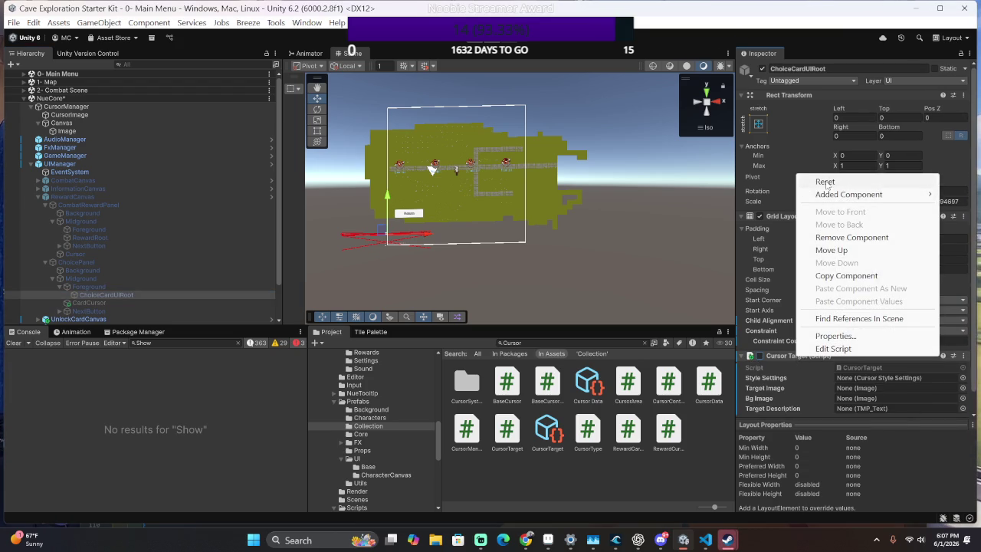
pyautogui.click(876, 237)
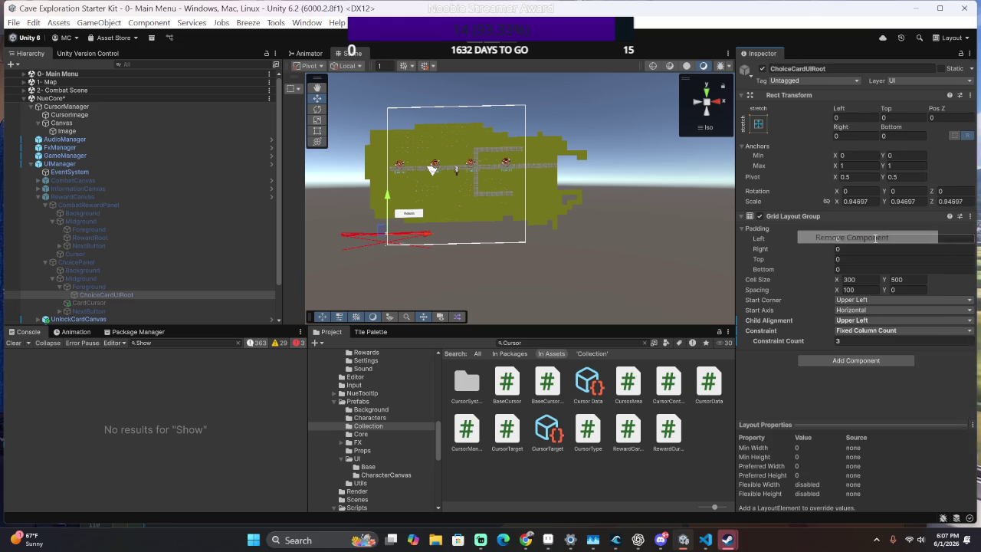
# Add a Cursor Area component to ChoiceCardUIRoot and enter play mode to test.
pyautogui.click(839, 360)
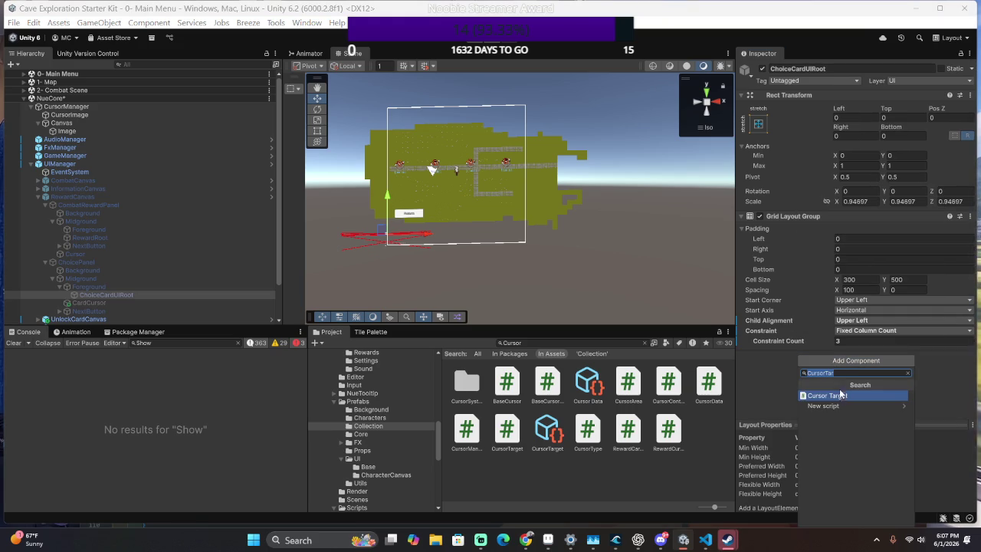
pyautogui.write('CB')
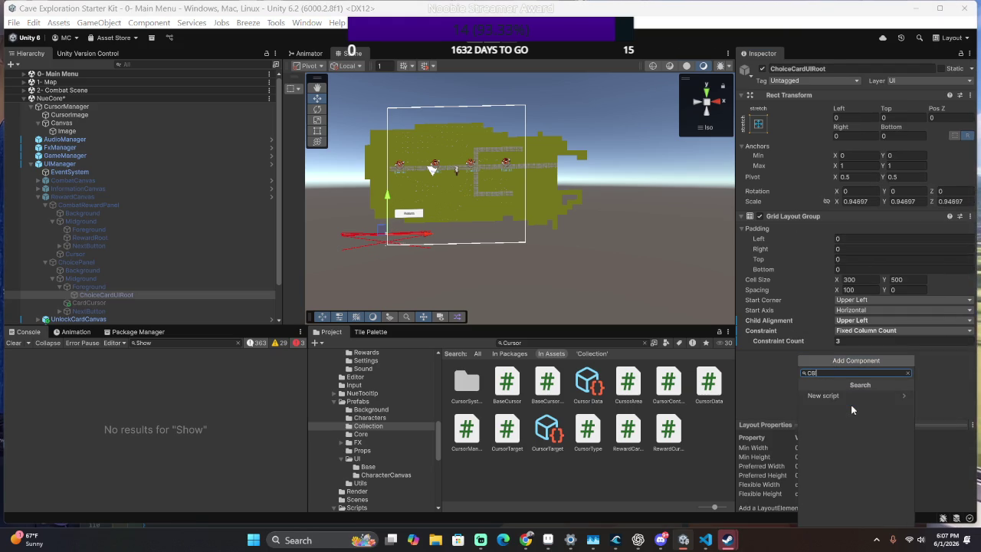
pyautogui.press('BackSpace')
pyautogui.write('urso')
pyautogui.press('Up')
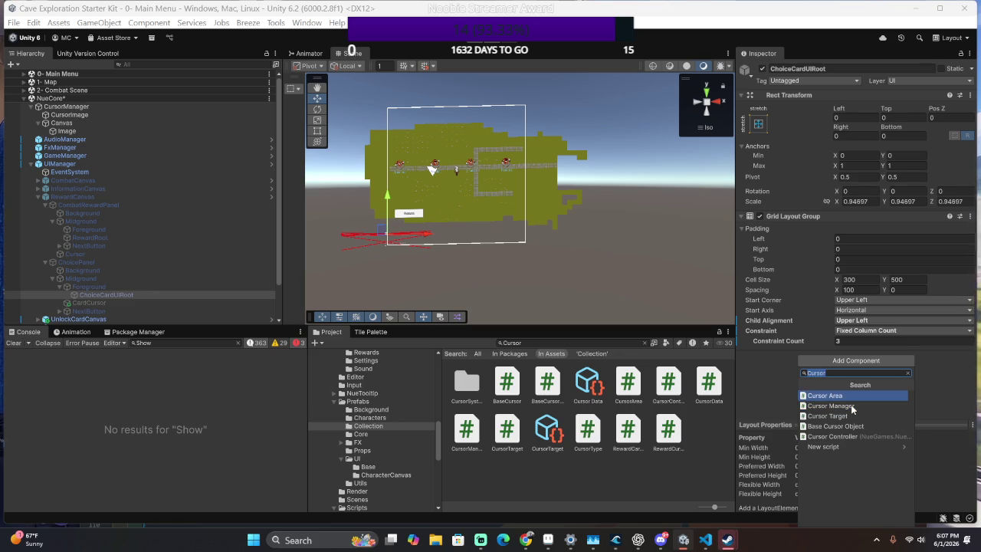
pyautogui.press('Return')
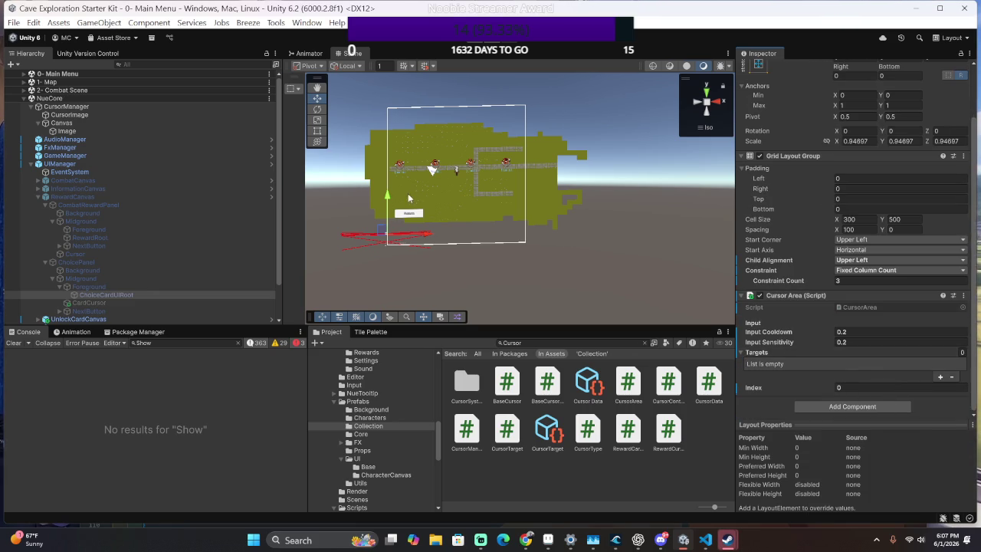
pyautogui.scroll(-3, 253, 263)
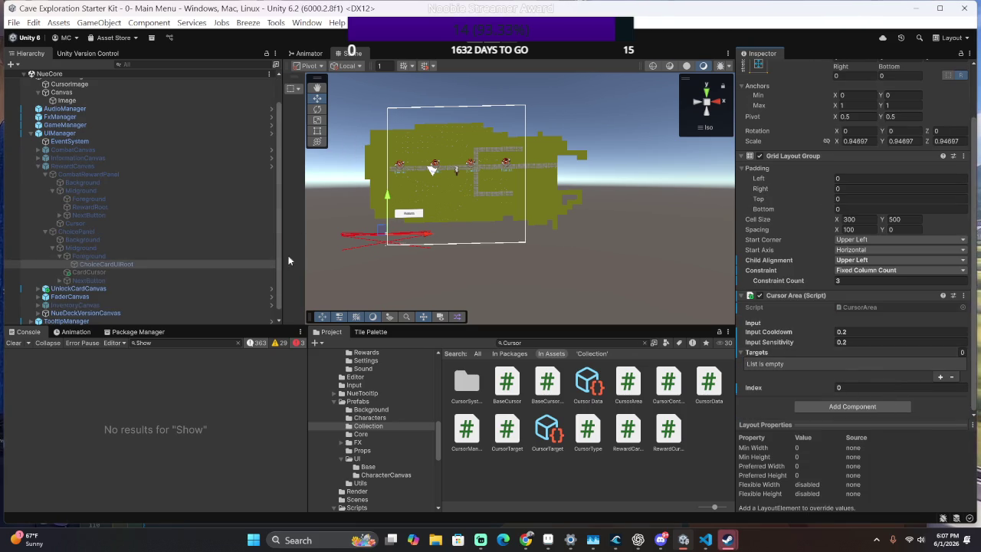
pyautogui.scroll(-1, 258, 261)
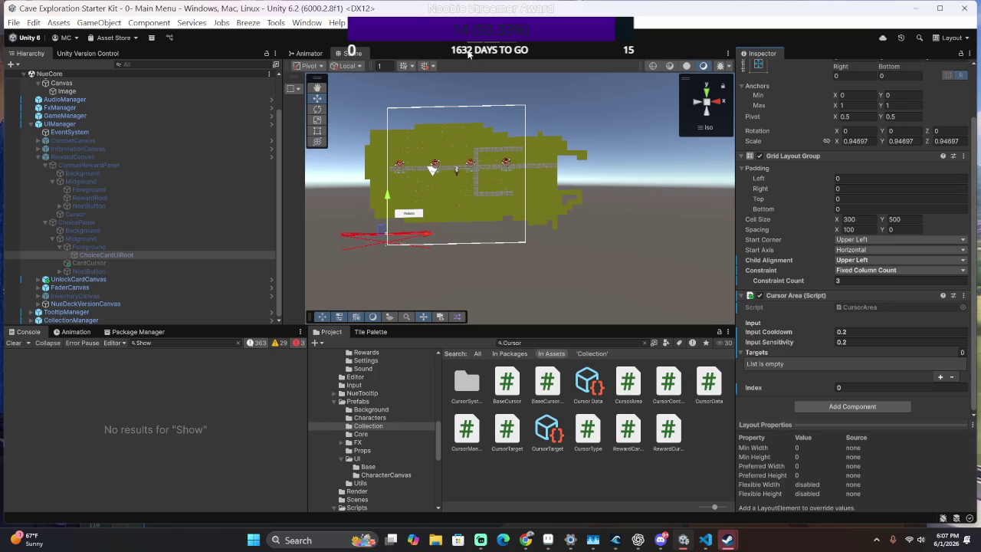
pyautogui.click(473, 46)
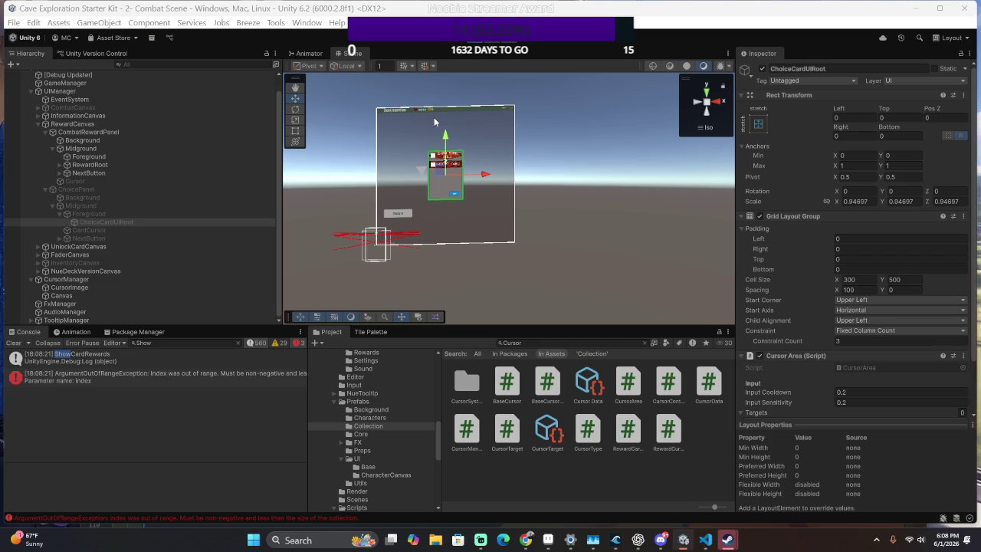
# Show the ArgumentOutOfRangeException's stack trace, which points to CursorArea's Highlighted getter.
pyautogui.click(210, 382)
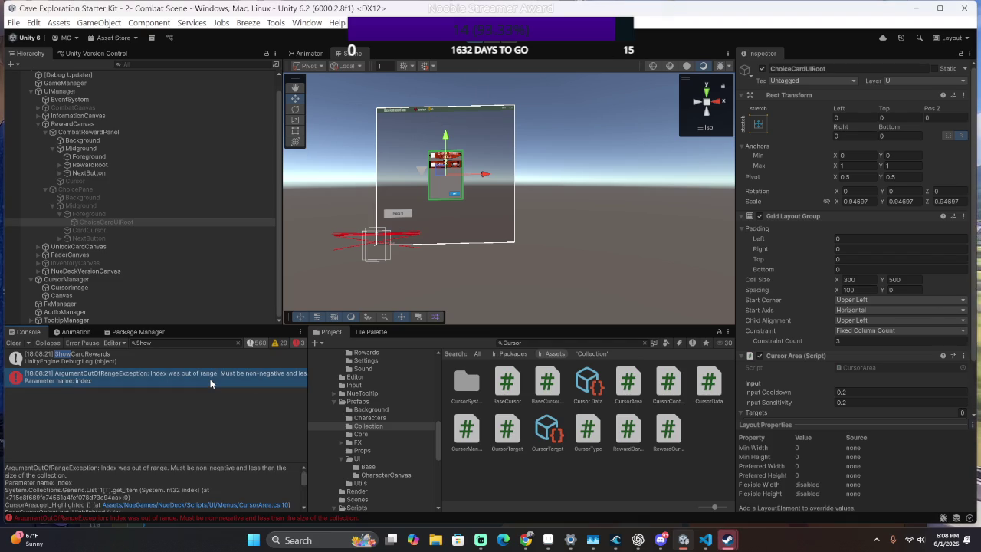
# Open CursorArea.cs at the line 119 index clamp, then scroll up to Clear() and HandleSubmit.
pyautogui.doubleClick(210, 378)
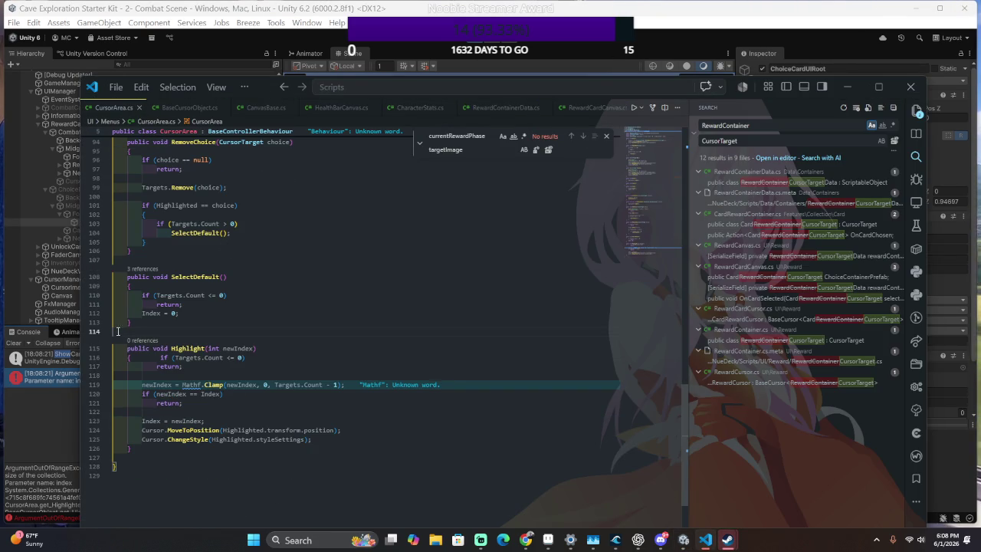
pyautogui.click(345, 388)
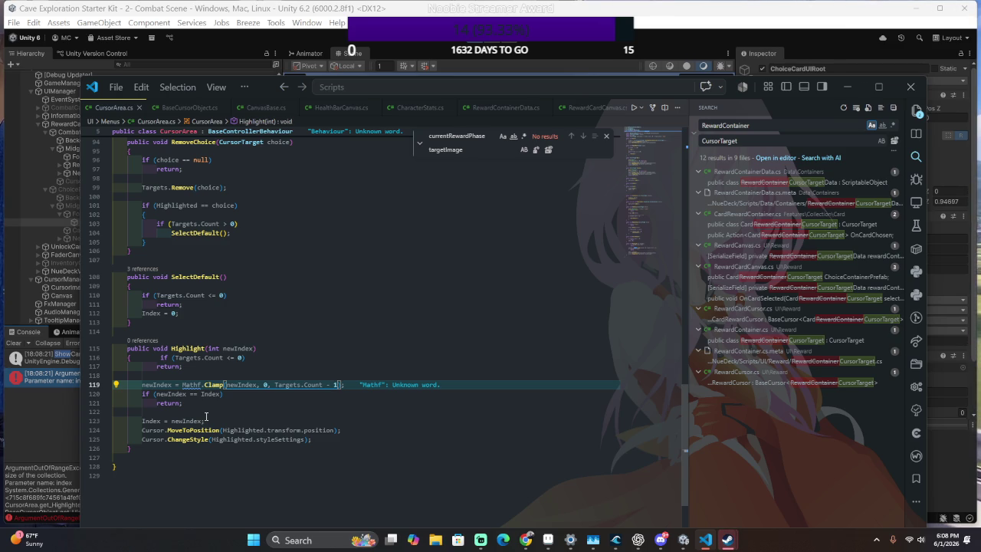
pyautogui.doubleClick(60, 381)
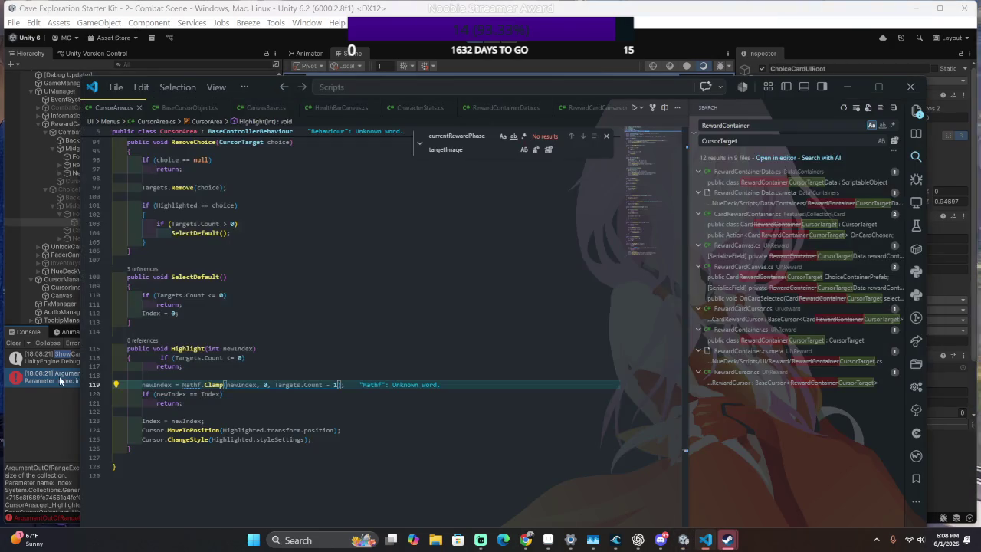
pyautogui.click(60, 381)
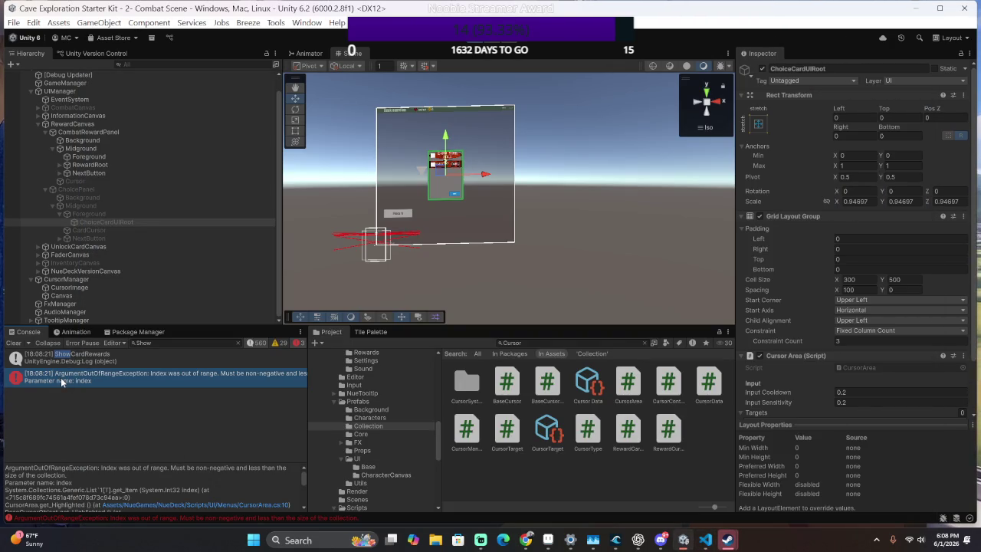
pyautogui.doubleClick(62, 381)
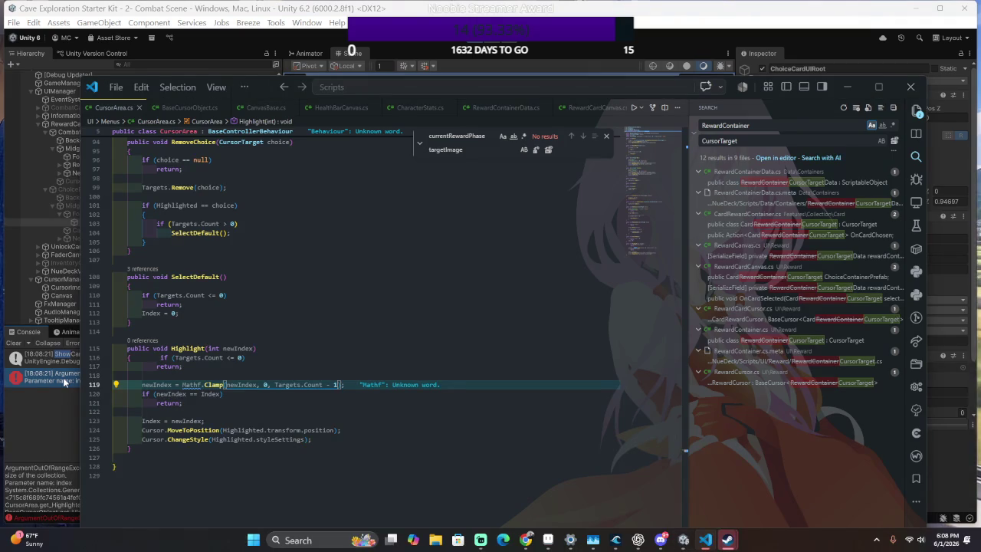
pyautogui.scroll(13, 165, 375)
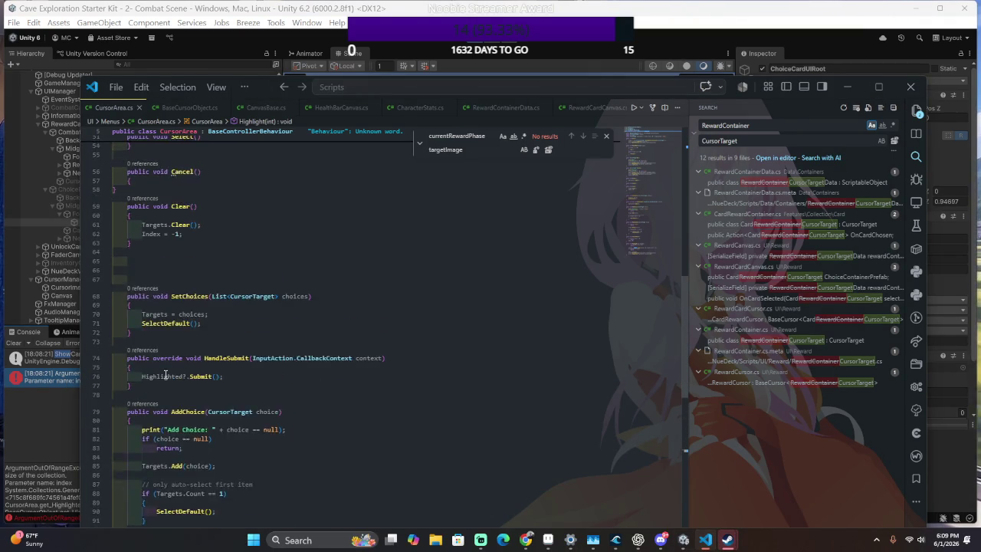
pyautogui.scroll(17, 164, 375)
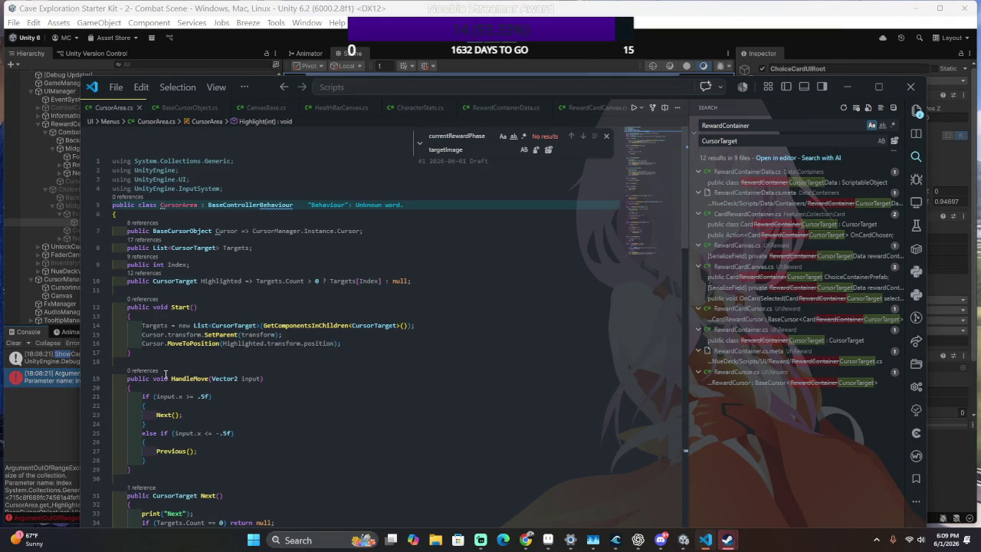
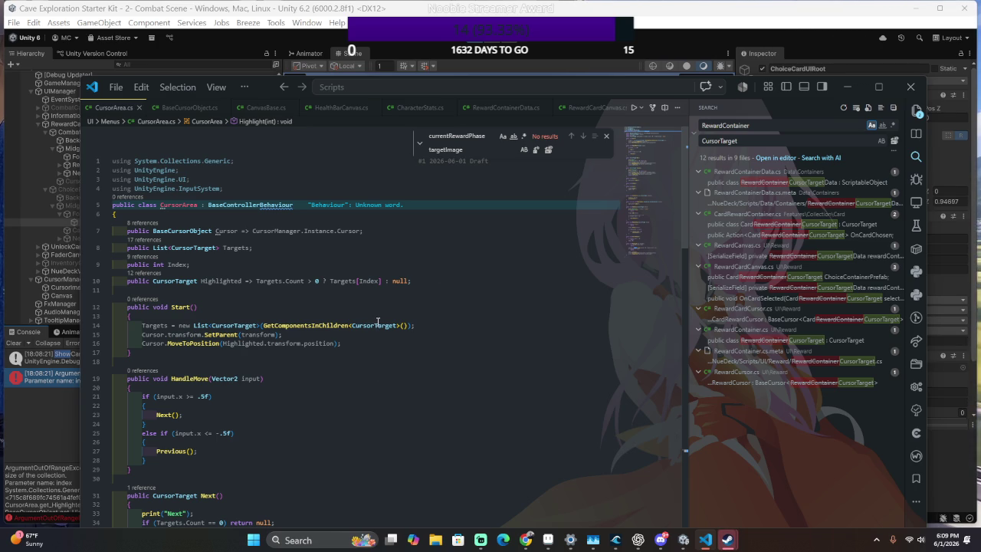
# Scroll through the script, then switch to Unity and back to CursorArea.cs.
pyautogui.scroll(-2, 380, 292)
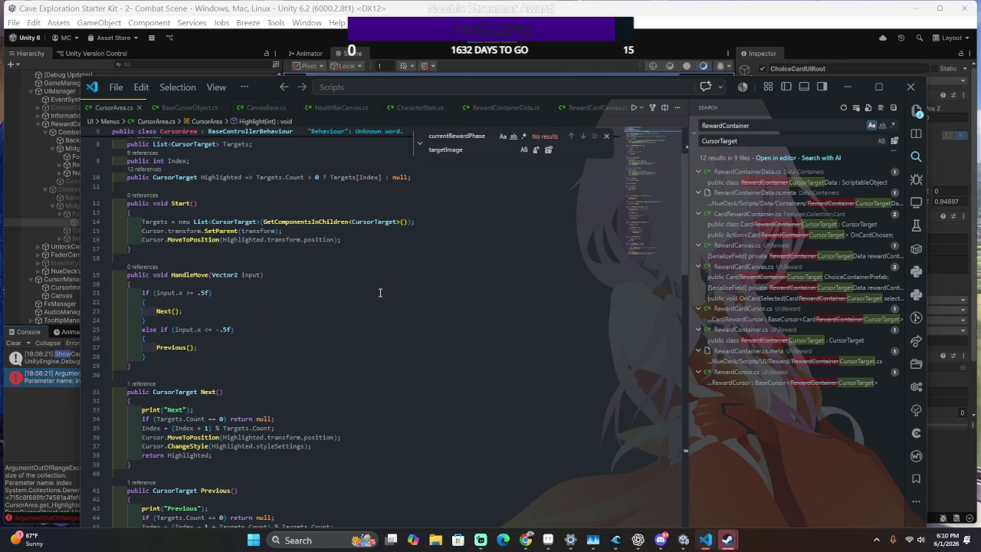
pyautogui.scroll(3, 380, 292)
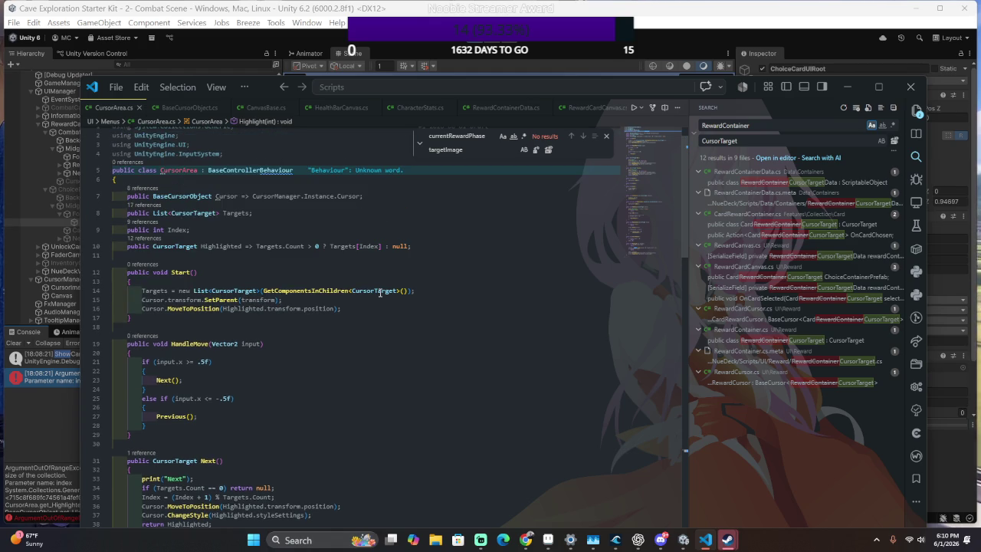
pyautogui.scroll(-4, 380, 294)
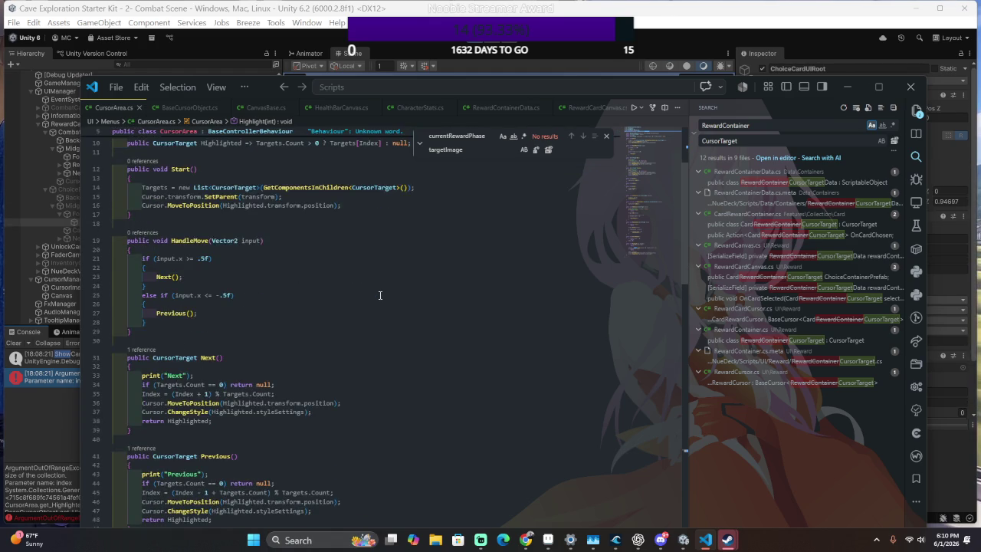
pyautogui.scroll(-12, 379, 295)
pyautogui.scroll(16, 380, 296)
pyautogui.scroll(2, 380, 296)
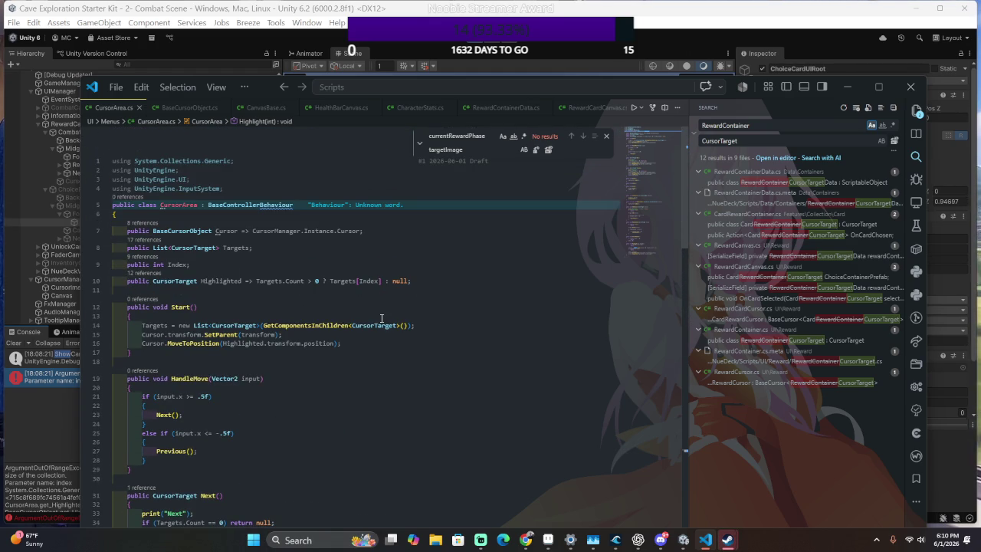
pyautogui.click(379, 327)
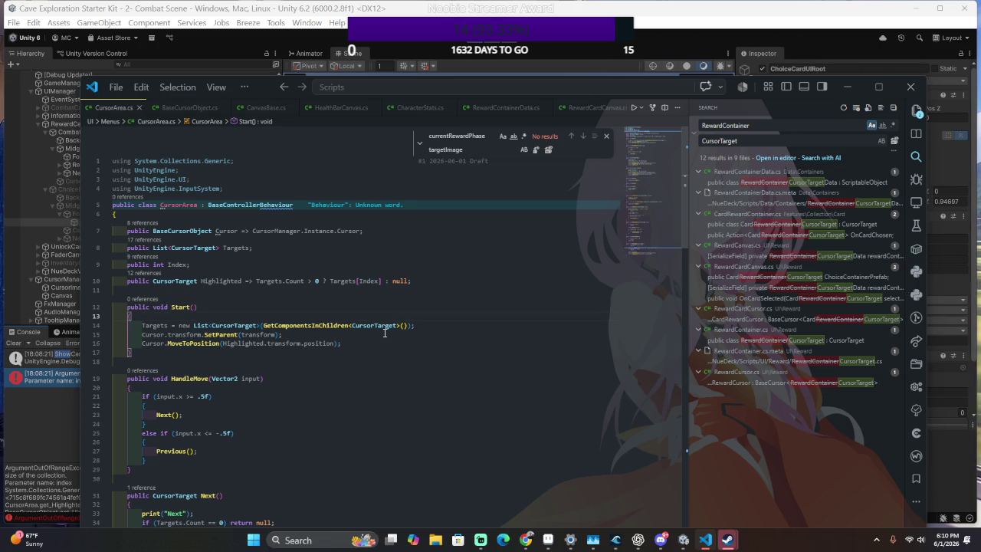
pyautogui.click(50, 431)
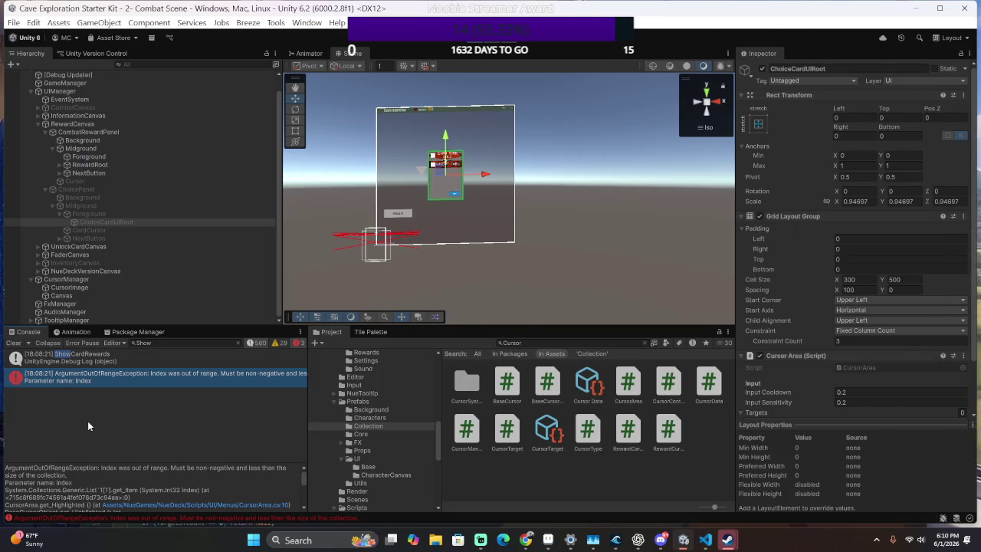
pyautogui.hotkey('alt', 'Tab')
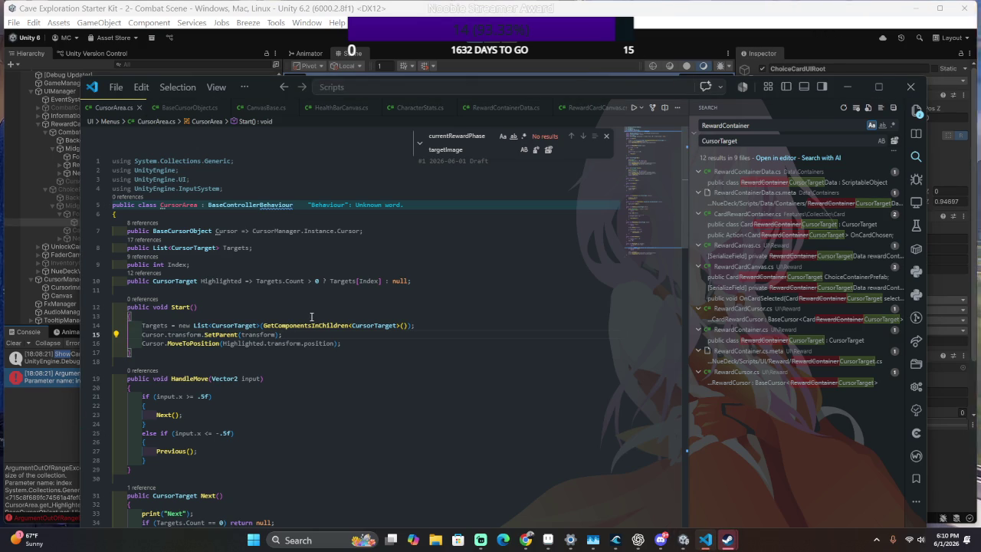
# Remove the stray space before Targets.Count in line 10's Highlighted check and inspect its terms.
pyautogui.click(393, 281)
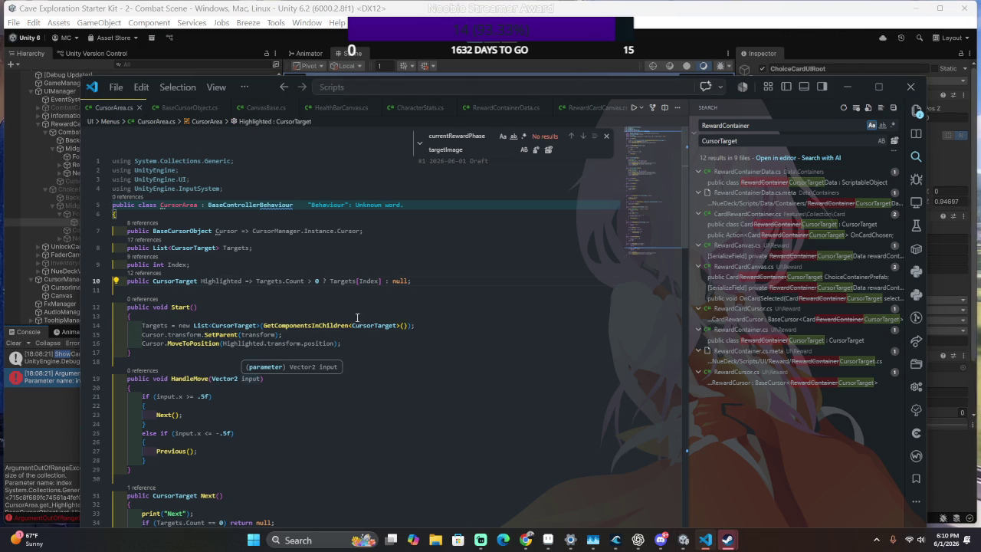
pyautogui.click(257, 280)
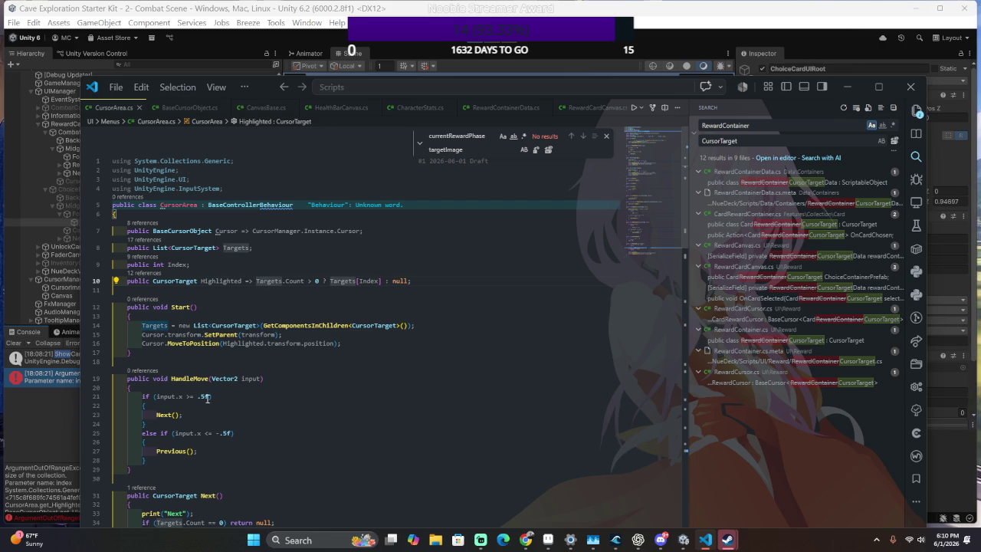
pyautogui.press('BackSpace')
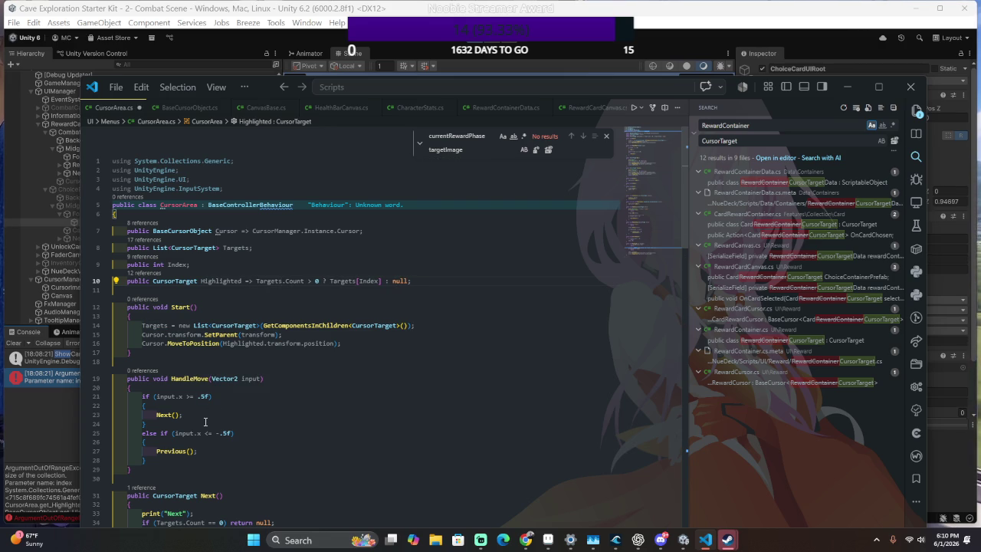
pyautogui.press('Right')
pyautogui.press('Right')
pyautogui.press('Right')
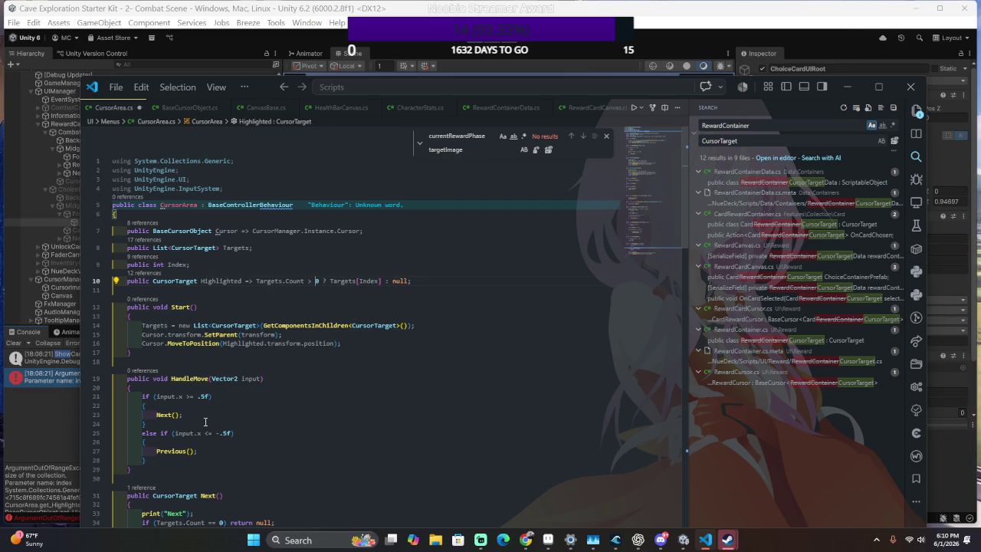
pyautogui.hotkey('ctrl', 'Left')
pyautogui.hotkey('ctrl', 'Left')
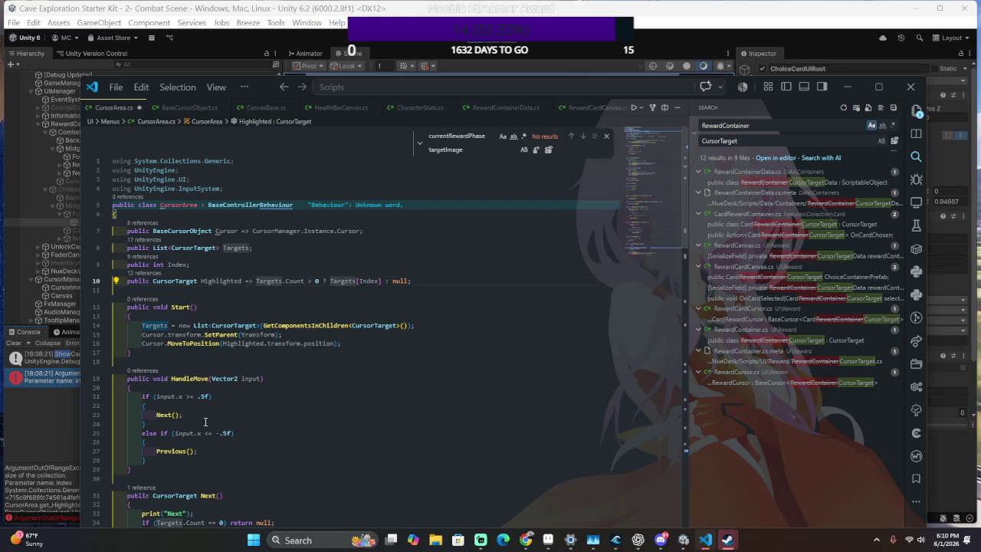
pyautogui.hotkey('ctrl', 'Right')
pyautogui.hotkey('ctrl', 'Right')
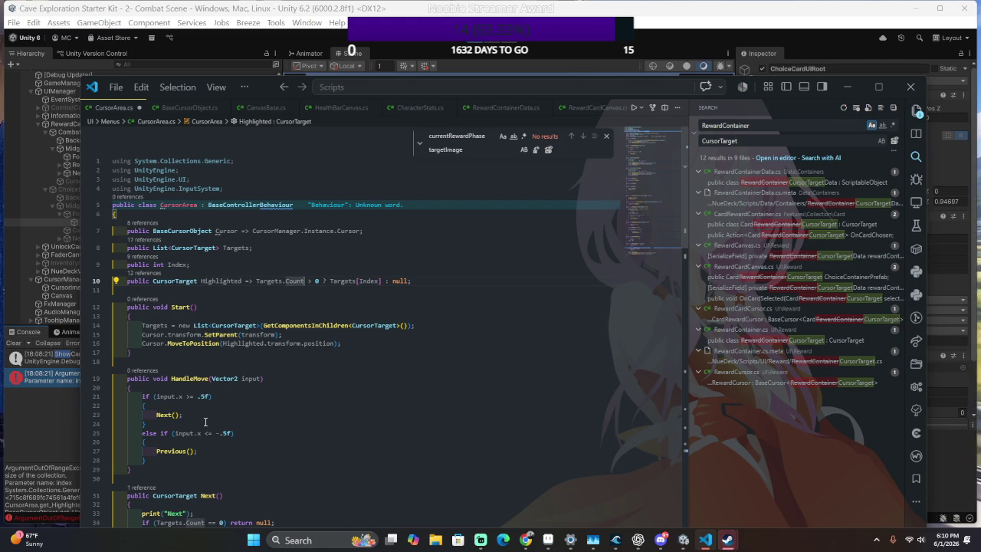
pyautogui.hotkey('ctrl', 'Right')
pyautogui.hotkey('ctrl', 'Right')
pyautogui.hotkey('ctrl', 'Right')
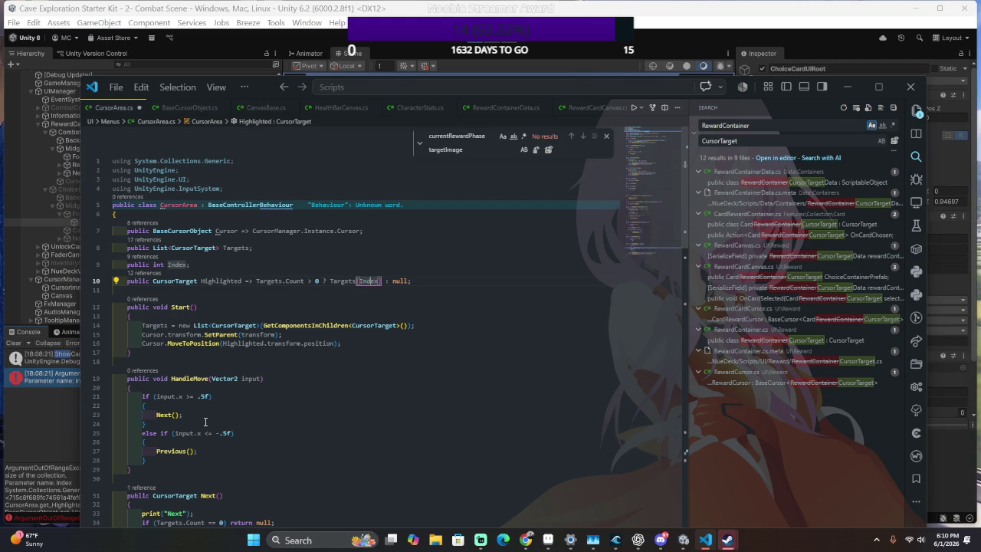
pyautogui.hotkey('ctrl', 'Left')
pyautogui.hotkey('ctrl', 'Left')
pyautogui.hotkey('ctrl', 'Left')
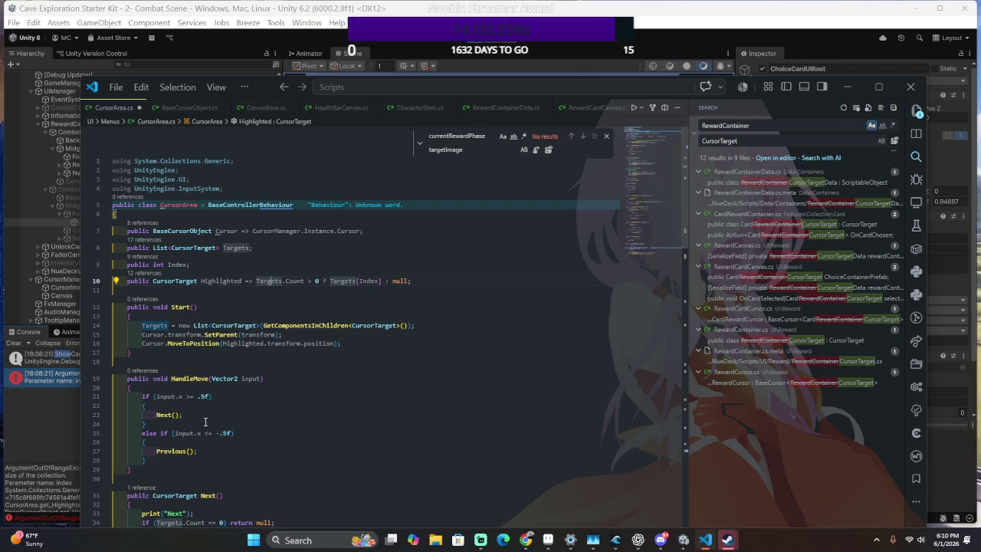
pyautogui.hotkey('ctrl', 'Right')
pyautogui.hotkey('ctrl', 'Right')
pyautogui.hotkey('ctrl', 'Right')
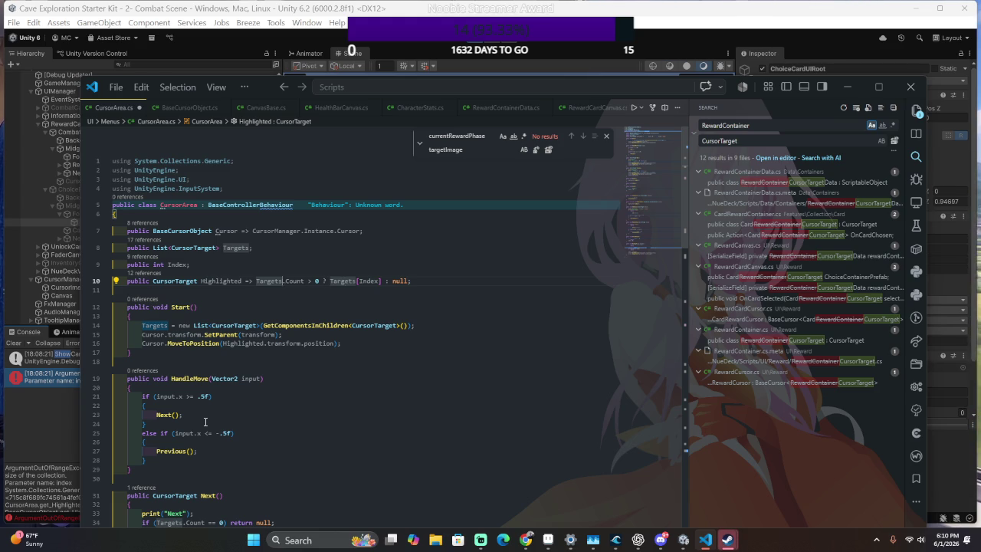
pyautogui.hotkey('ctrl', 'Left')
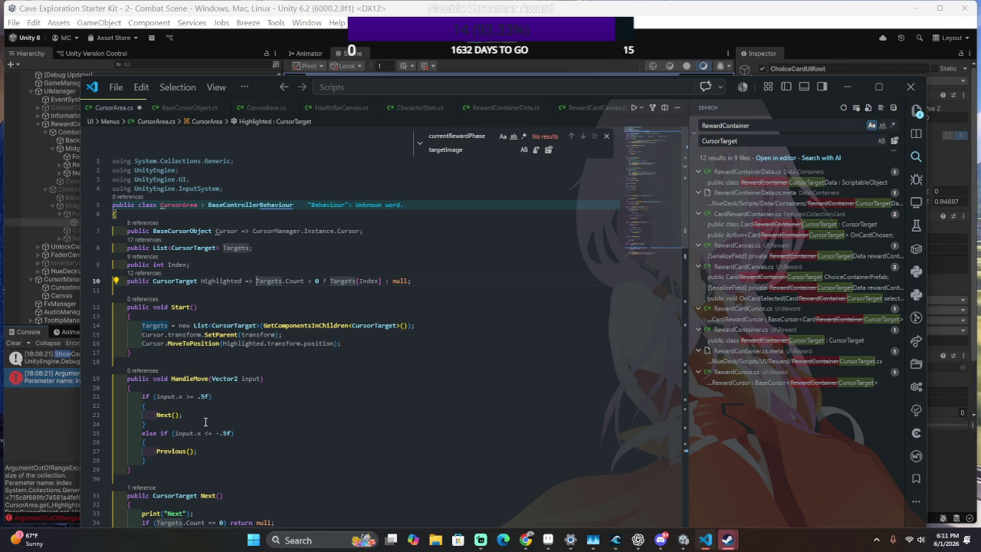
# Make line 10 check Index > 0 && Index < Targets.Count using Copilot's completion, then return to Unity.
pyautogui.hotkey('alt', 'Tab')
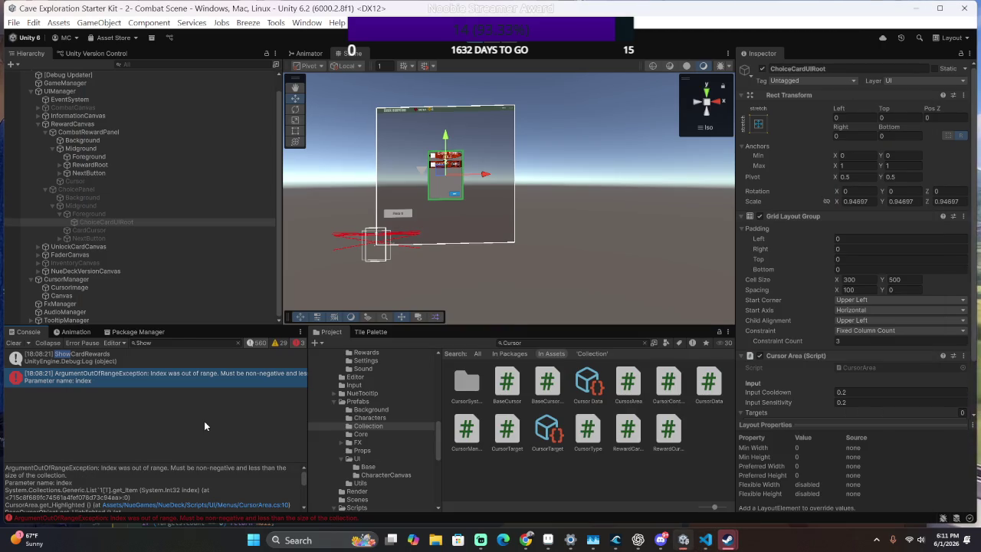
pyautogui.hotkey('alt', 'Tab')
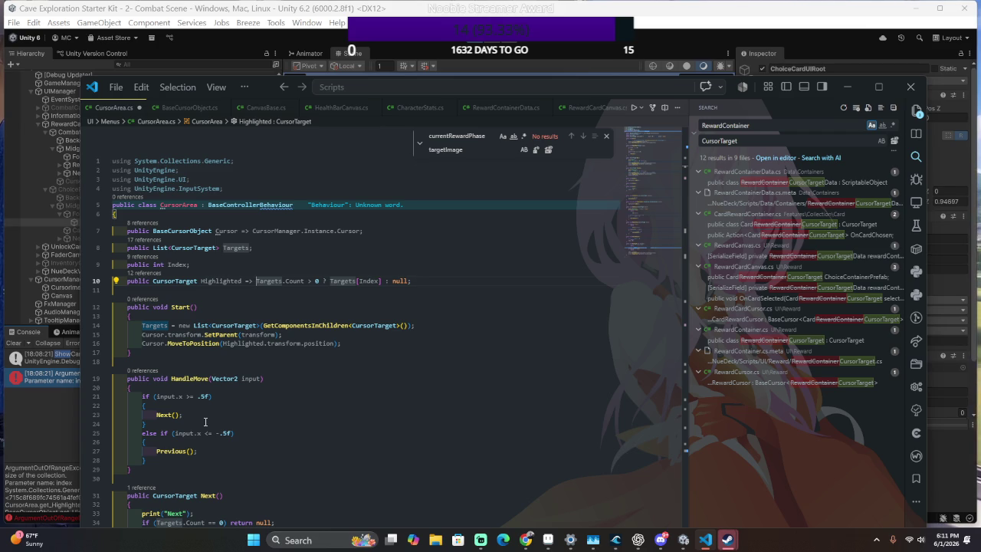
pyautogui.scroll(-3, 265, 417)
pyautogui.scroll(3, 265, 441)
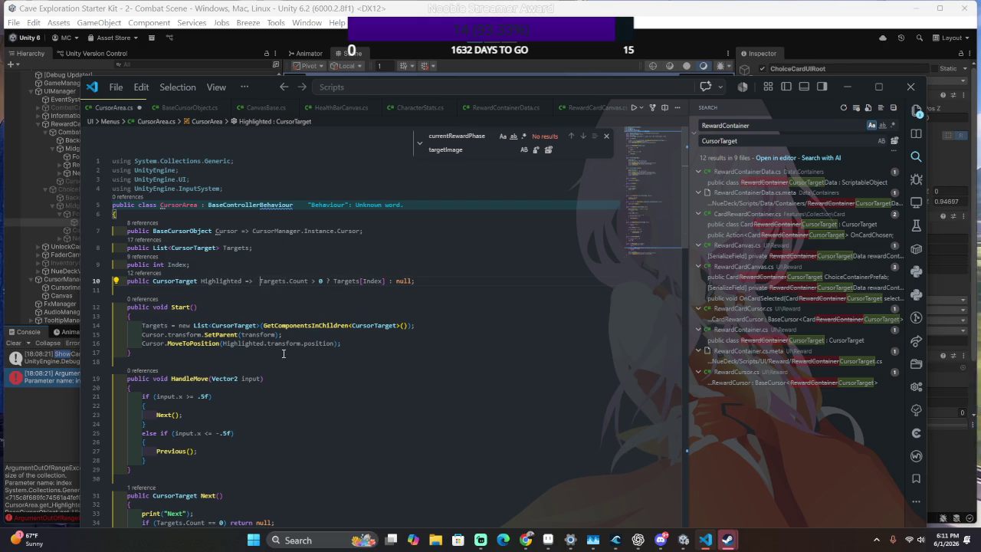
pyautogui.write('Inde')
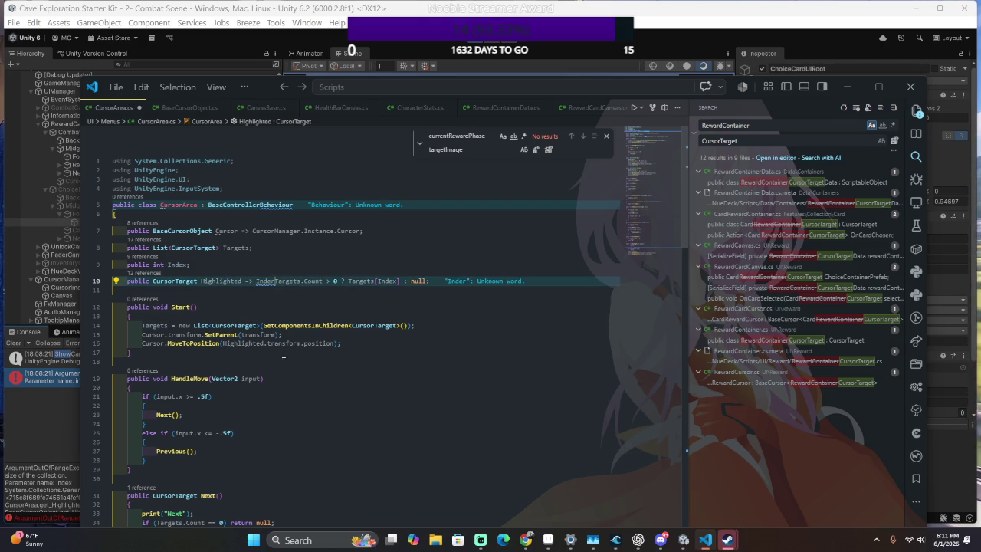
pyautogui.write('x > 0')
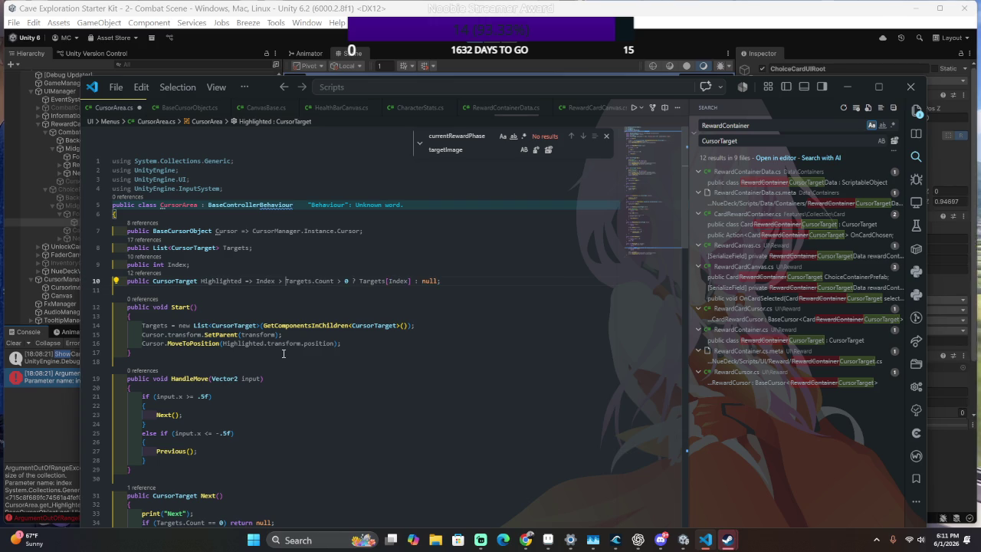
pyautogui.write(' && ')
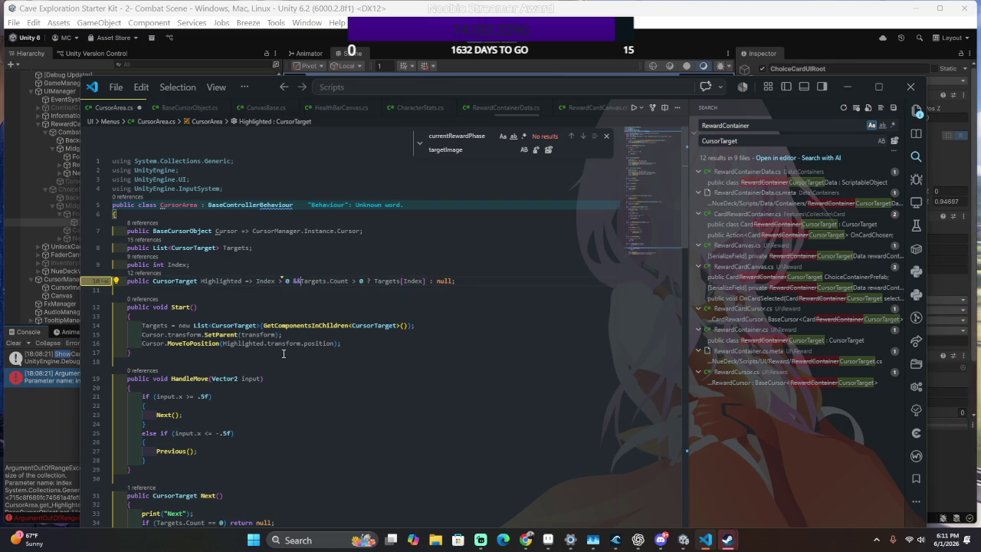
pyautogui.write('Index <')
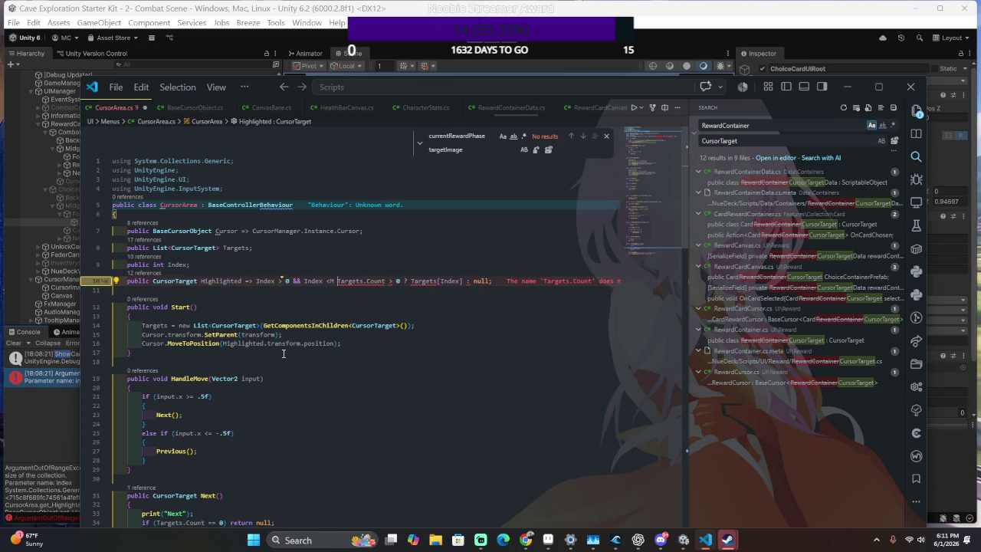
pyautogui.press('Tab')
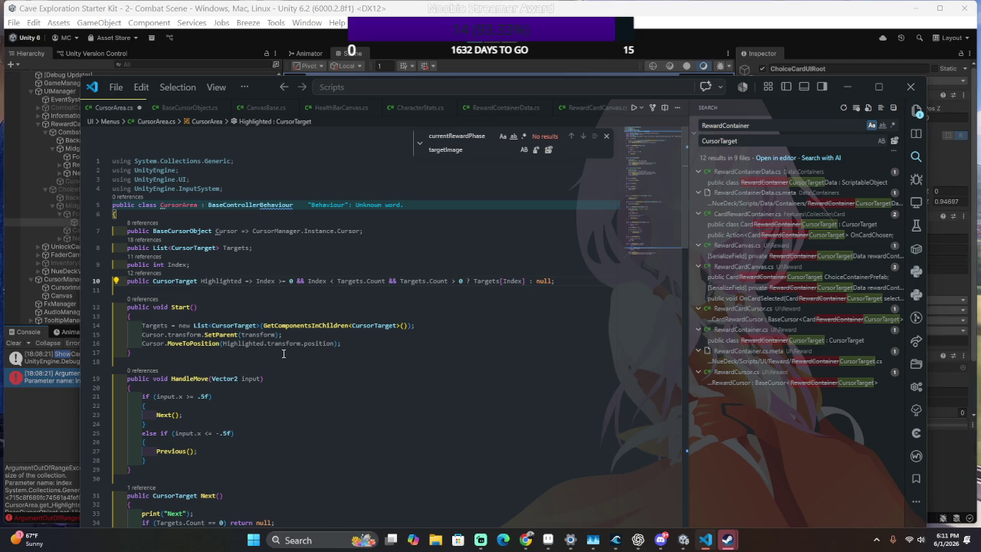
pyautogui.hotkey('alt', 'Tab')
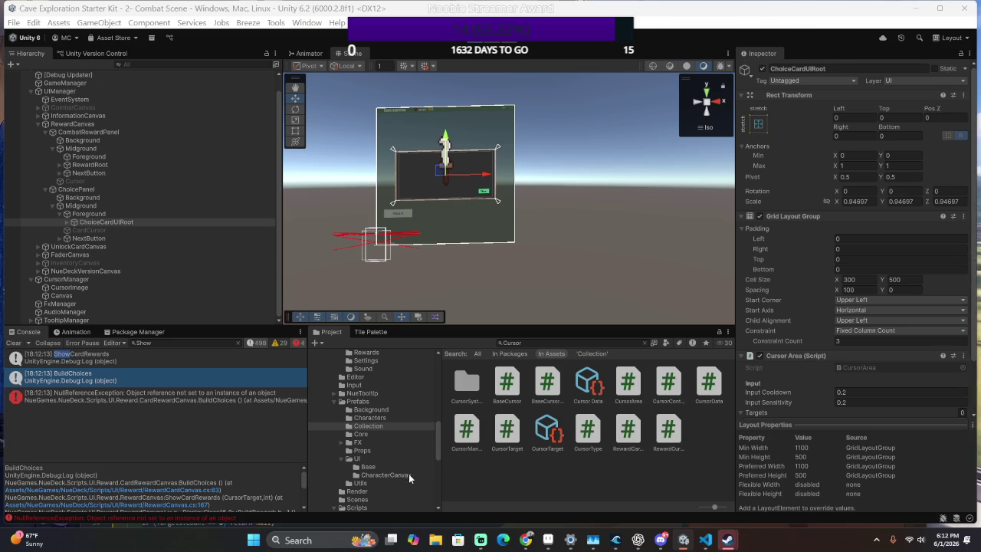
# From the Console error, open RewardCardCanvas.cs at line 85, the cursorArea.Clear() call in BuildChoices.
pyautogui.click(262, 403)
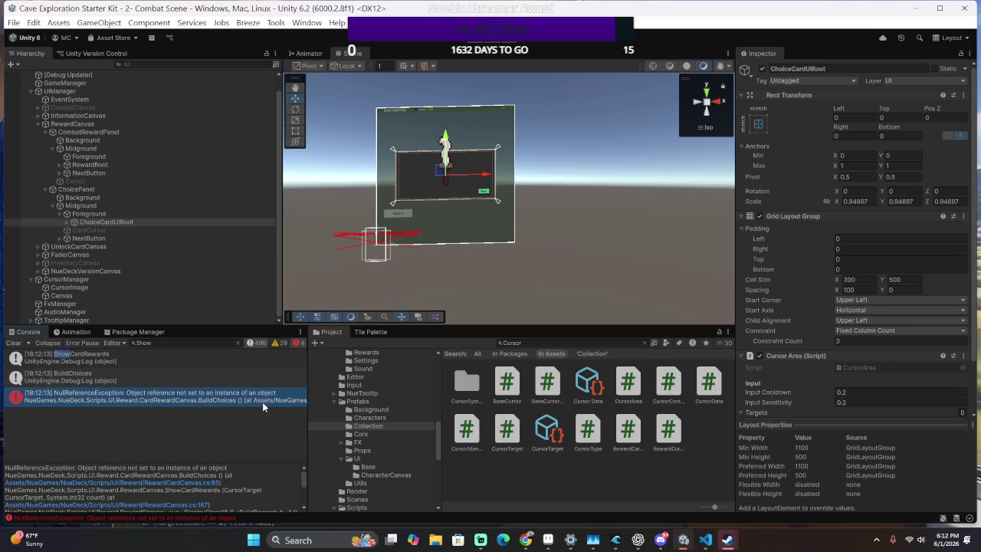
pyautogui.tripleClick(210, 486)
pyautogui.click(210, 485)
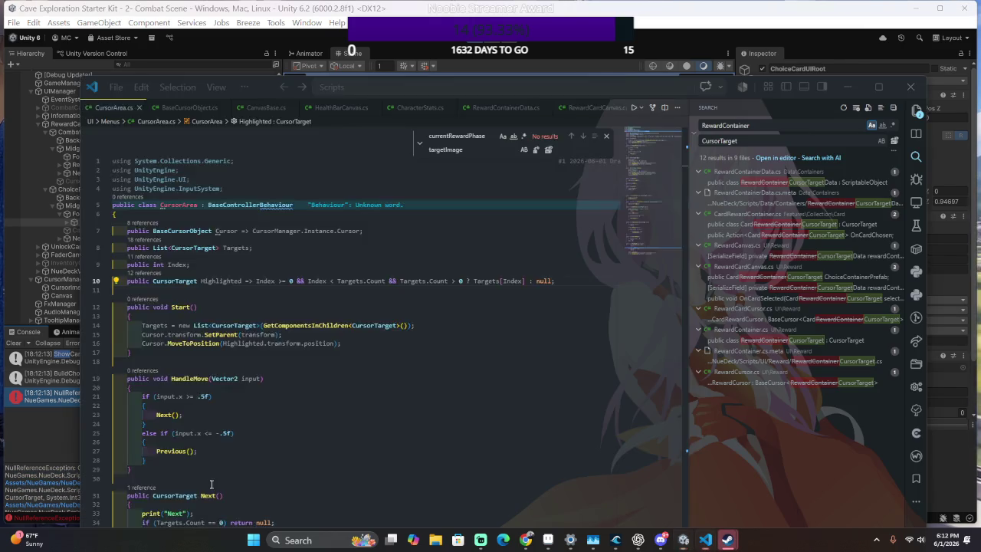
pyautogui.hotkey('alt', 'Tab')
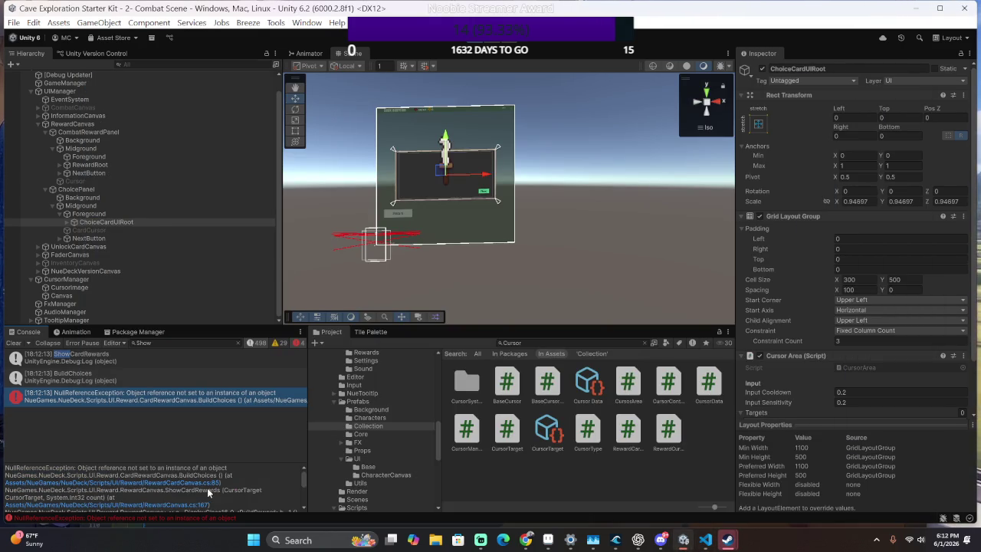
pyautogui.click(211, 484)
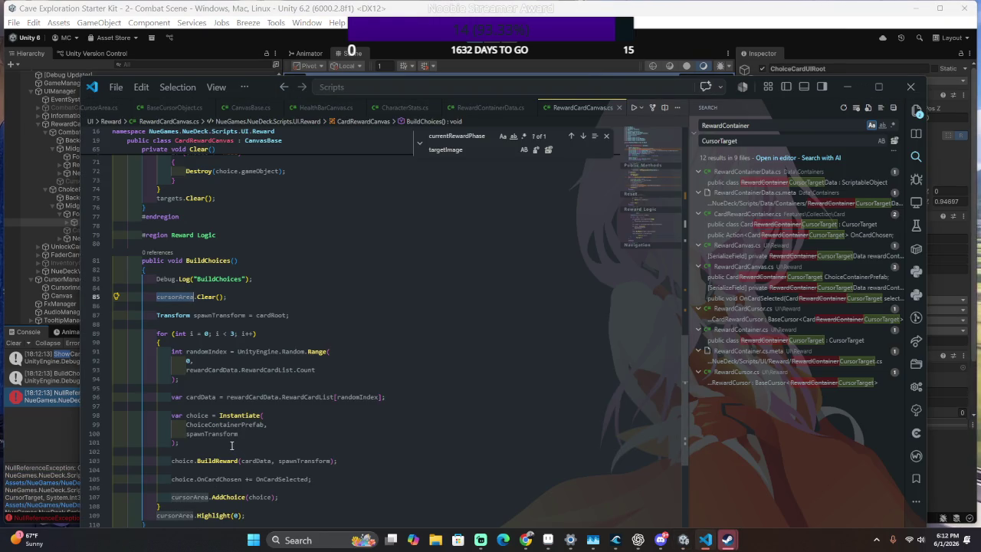
pyautogui.hotkey('alt', 'Tab')
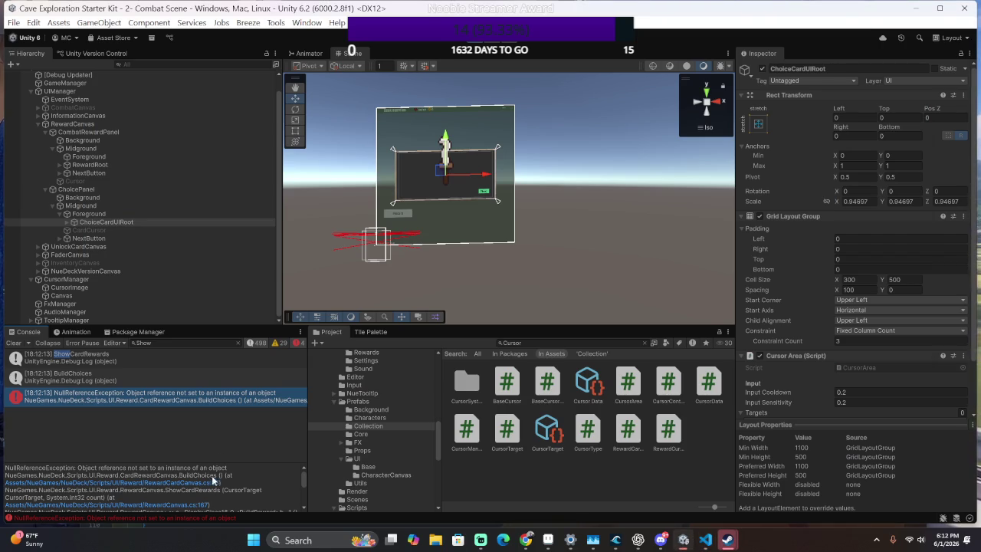
pyautogui.hotkey('ctrl', 'a')
pyautogui.hotkey('alt', 'Tab')
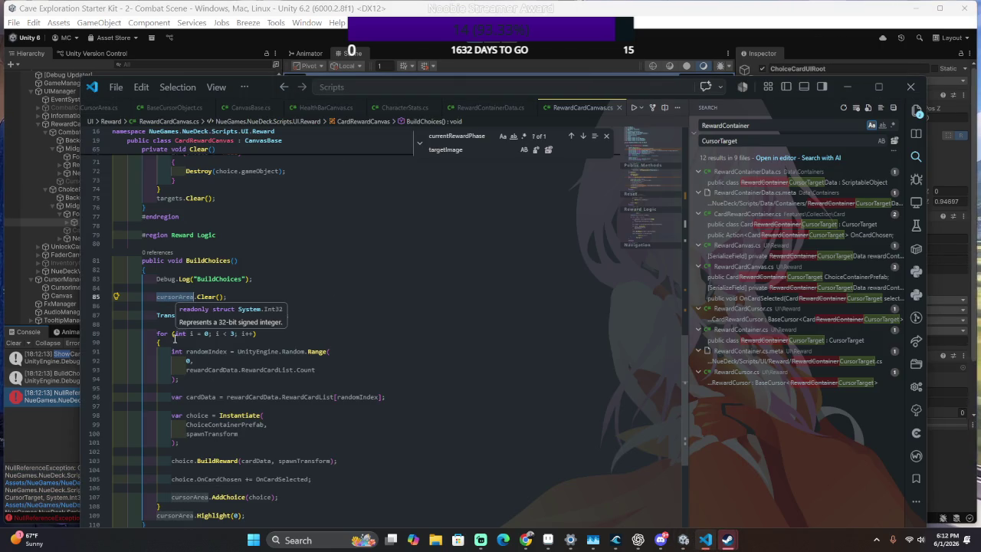
pyautogui.hotkey('alt', 'Tab')
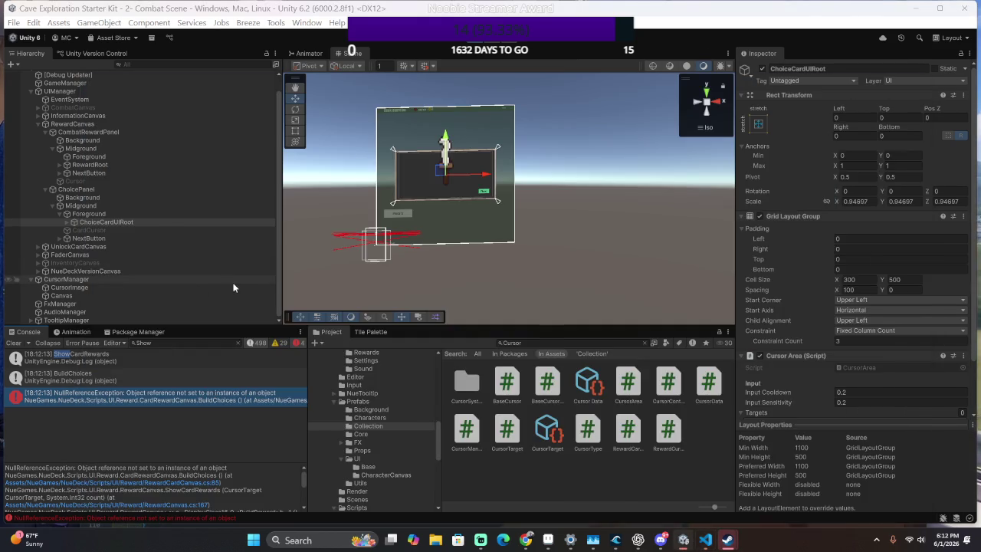
pyautogui.doubleClick(153, 396)
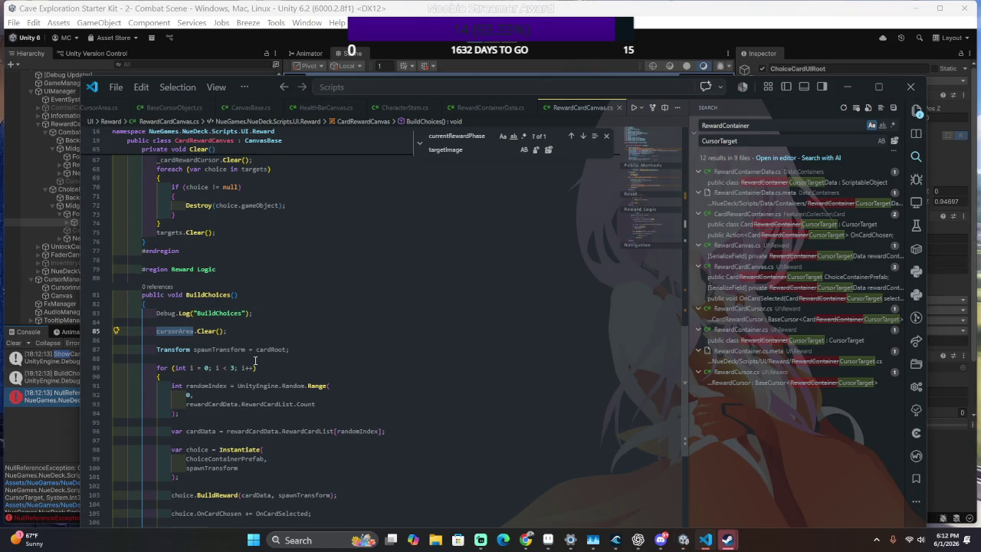
# Duplicate the rewardCanvas null-check lines in Start().
pyautogui.scroll(-3, 255, 360)
pyautogui.hotkey('alt', 'Tab')
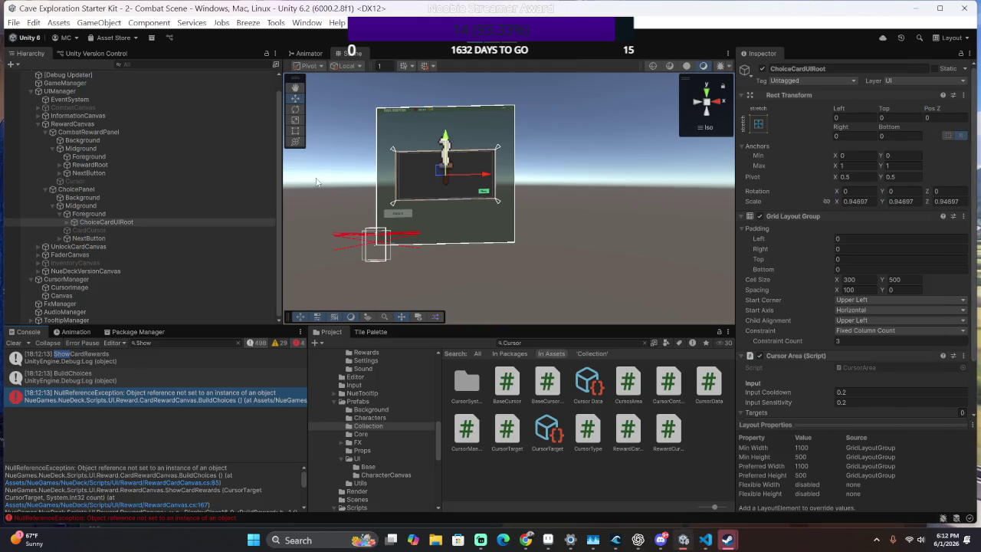
pyautogui.hotkey('alt', 'Tab')
pyautogui.scroll(10, 295, 282)
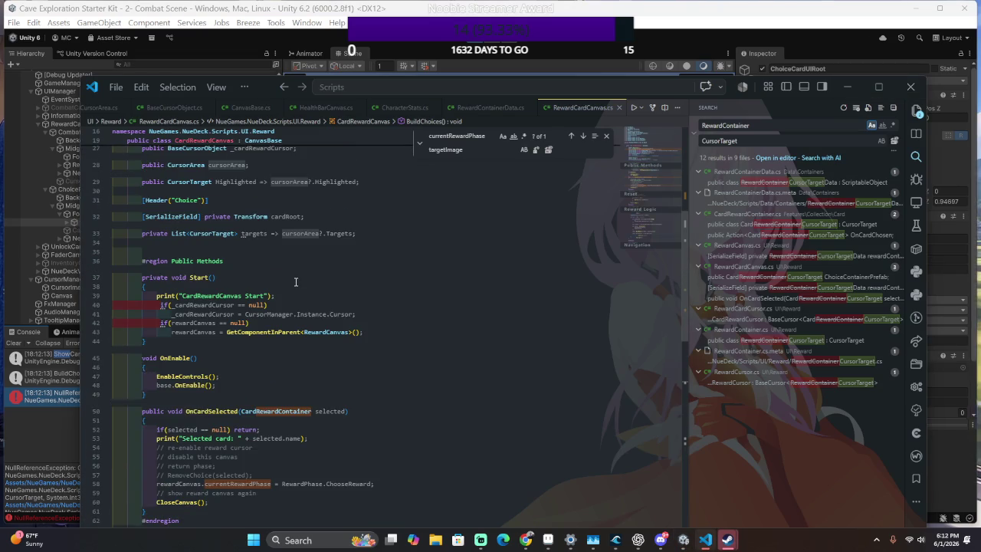
pyautogui.scroll(-1, 420, 361)
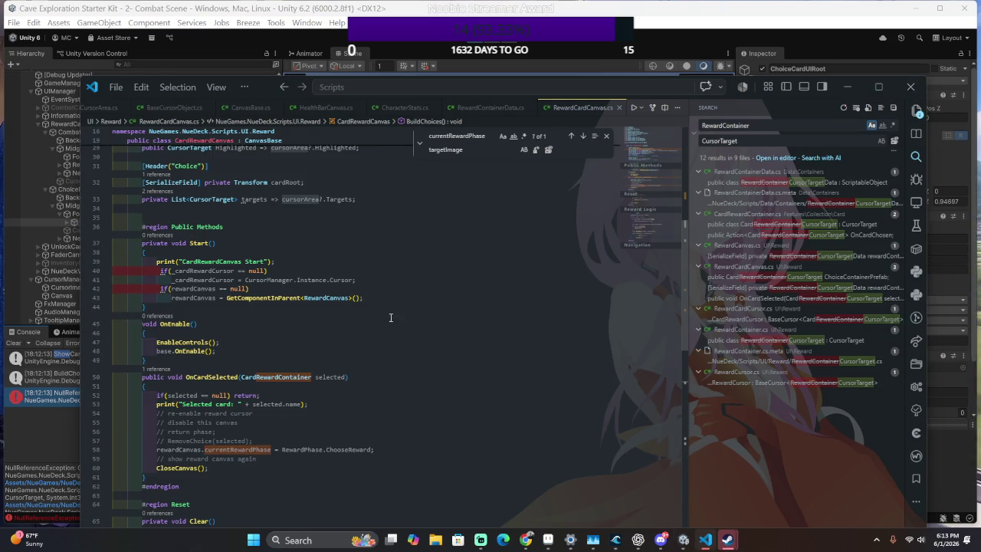
pyautogui.click(428, 298)
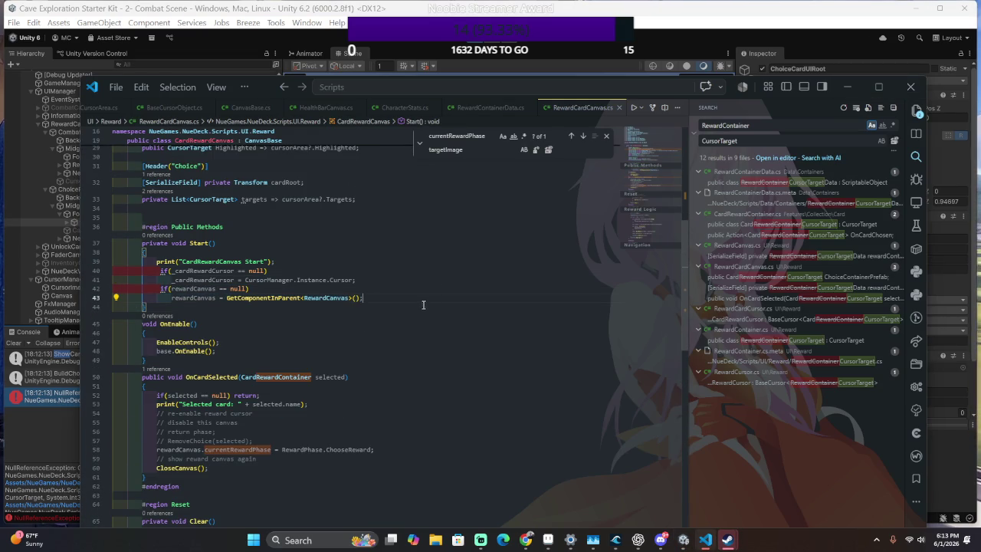
pyautogui.hotkey('shift', 'Up')
pyautogui.hotkey('shift', 'Up')
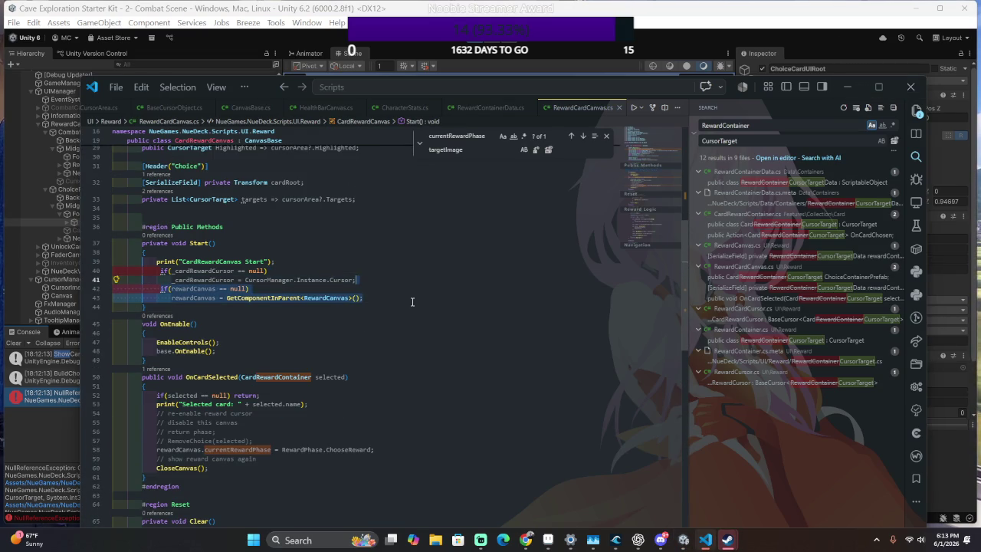
pyautogui.hotkey('shift', 'alt', 'Down')
# Turn the copy into if(cursorArea == null) cursorArea = GetComponentInParent<CursorArea>(); and return to Unity.
pyautogui.doubleClick(191, 306)
pyautogui.write('c')
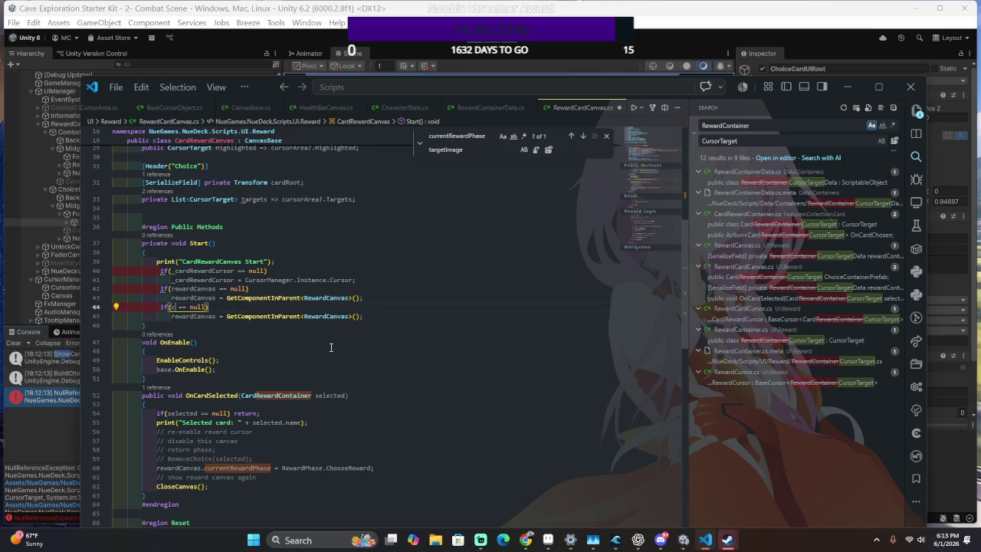
pyautogui.write('u')
pyautogui.press('Tab')
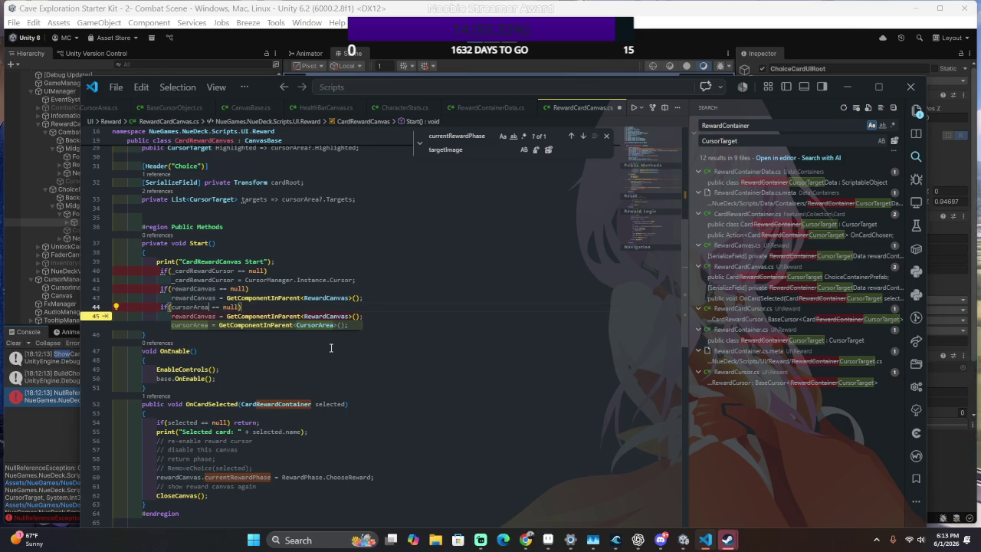
pyautogui.press('Tab')
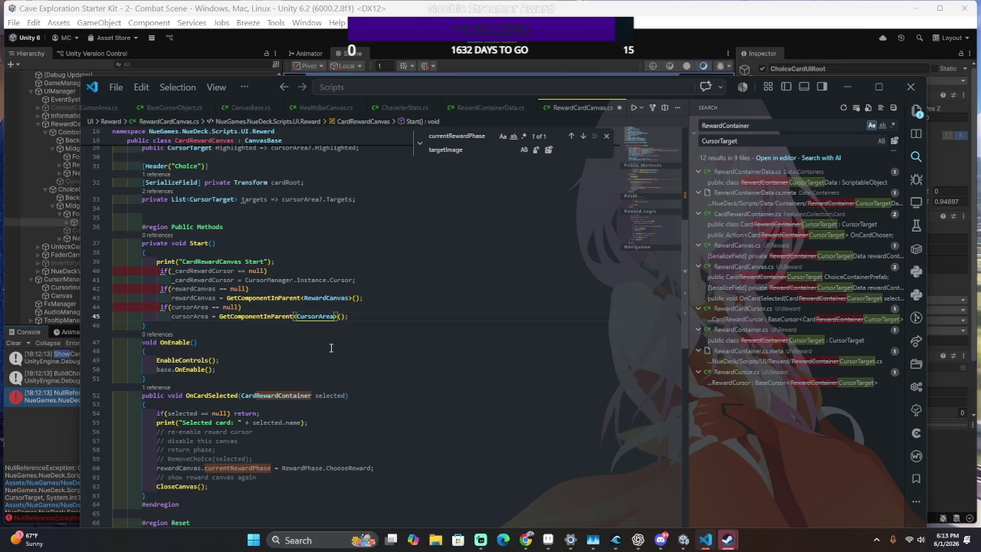
pyautogui.click(332, 348)
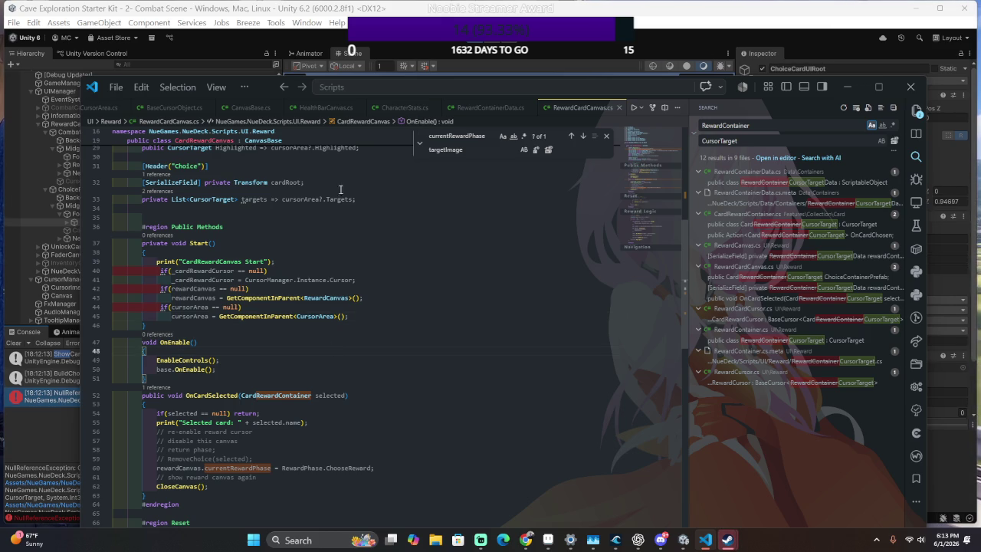
pyautogui.hotkey('alt', 'Tab')
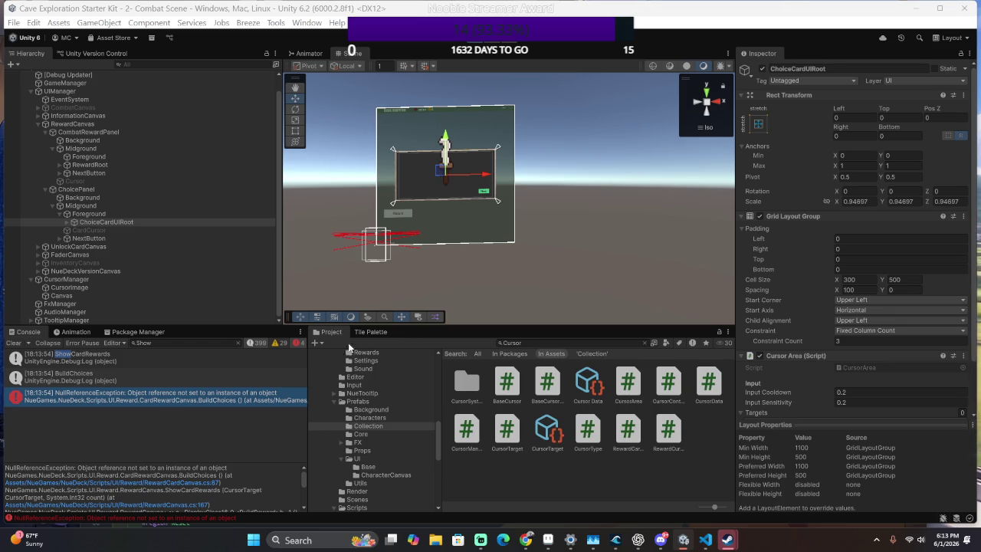
# Open the new error's source and select the cursorArea.Clear() call on line 87.
pyautogui.click(243, 473)
pyautogui.click(204, 483)
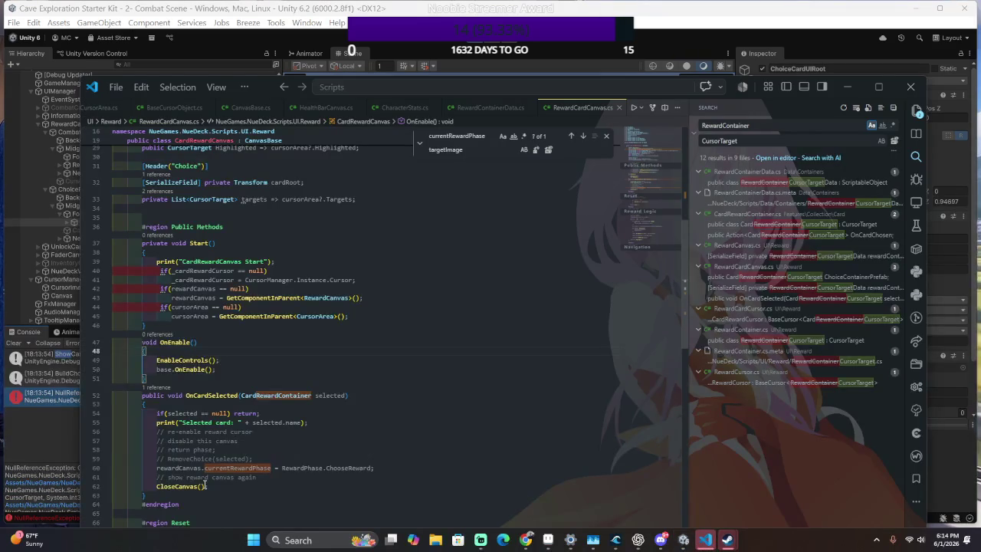
pyautogui.scroll(-14, 204, 485)
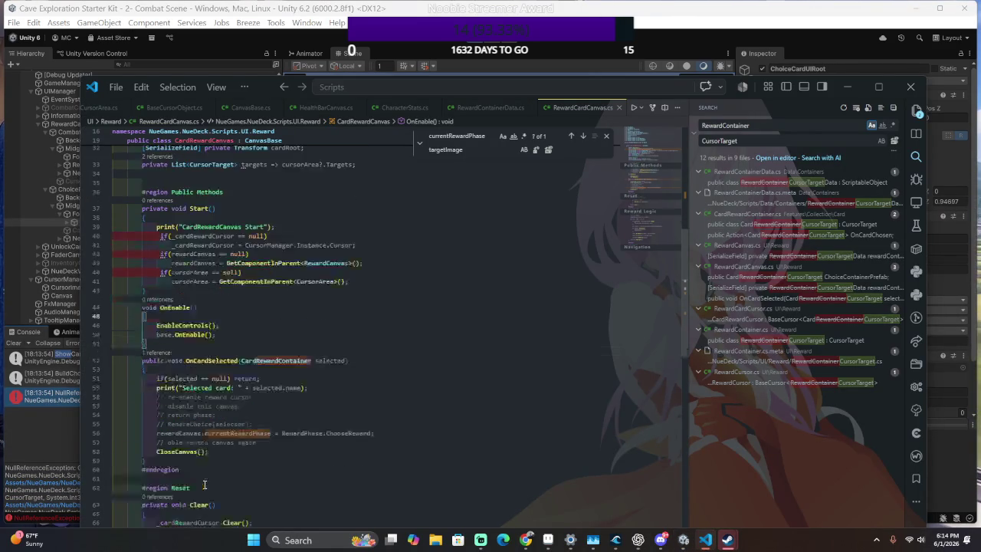
pyautogui.scroll(1, 184, 396)
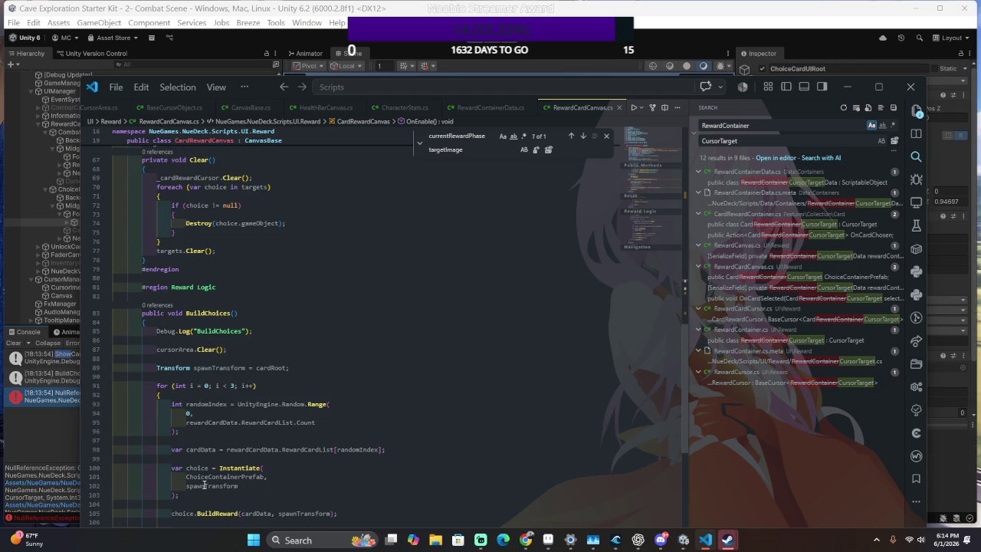
pyautogui.tripleClick(183, 350)
pyautogui.scroll(13, 355, 366)
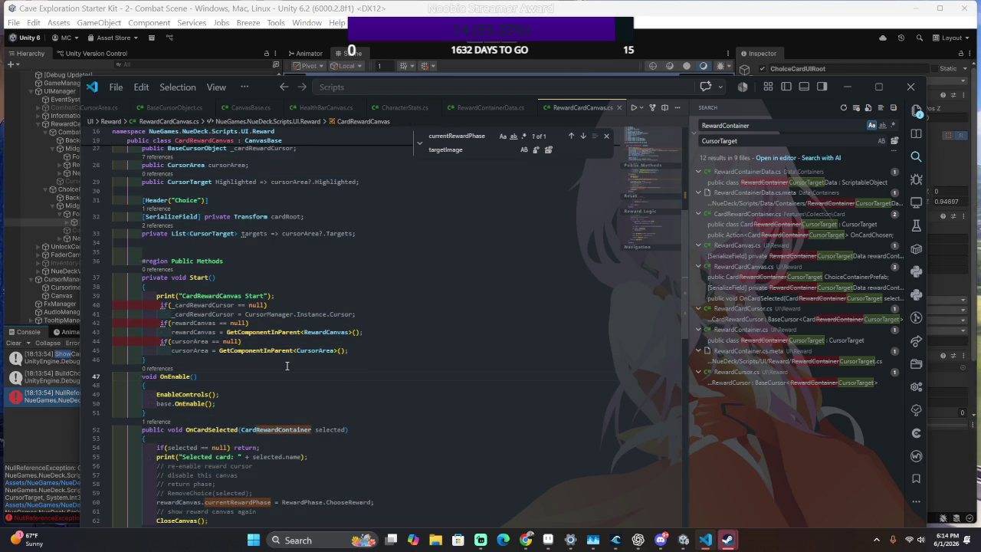
# Change line 45's lookup to GetComponentInChildren<CursorArea>() and switch to Unity to recompile.
pyautogui.click(276, 350)
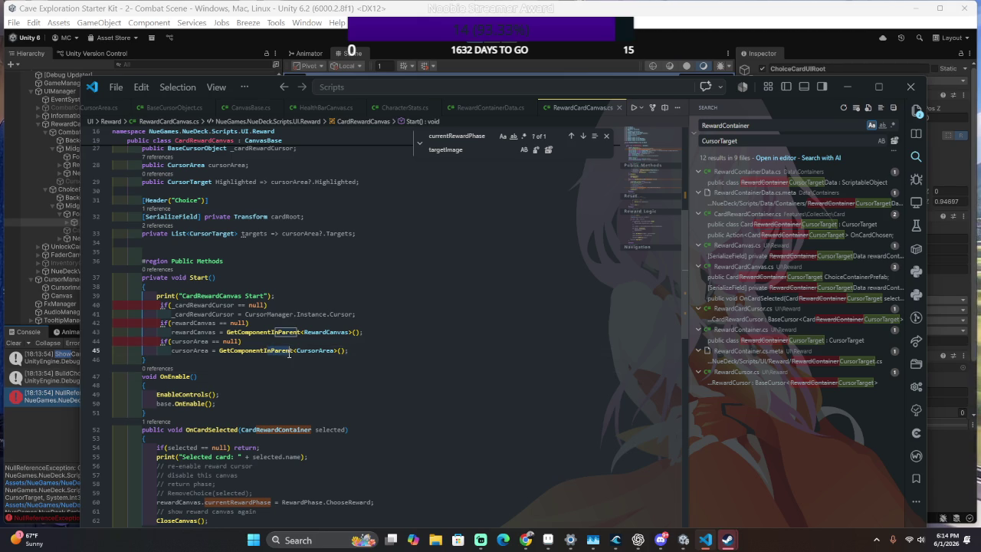
pyautogui.press('BackSpace')
pyautogui.press('BackSpace')
pyautogui.press('BackSpace')
pyautogui.write('q')
pyautogui.press('BackSpace')
pyautogui.write('t')
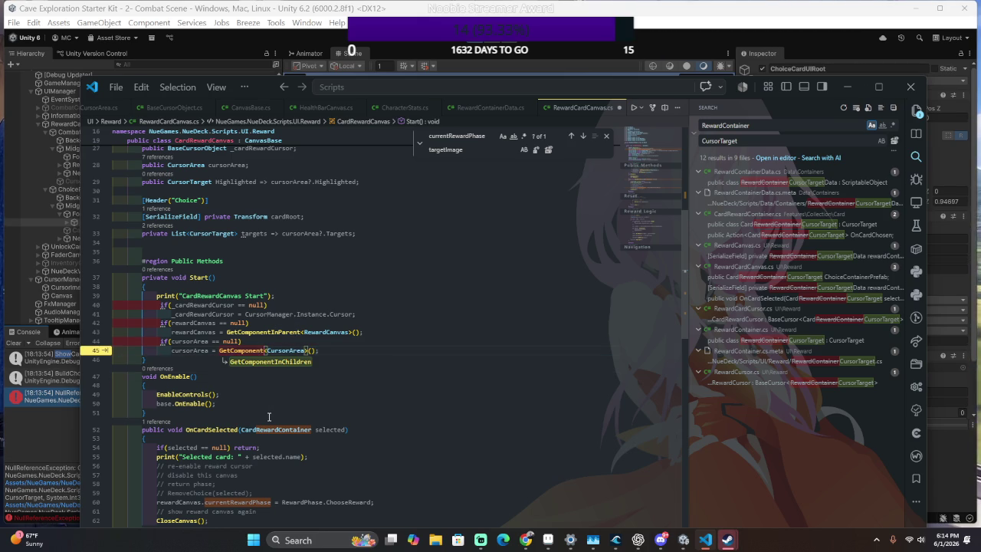
pyautogui.write('InChildren')
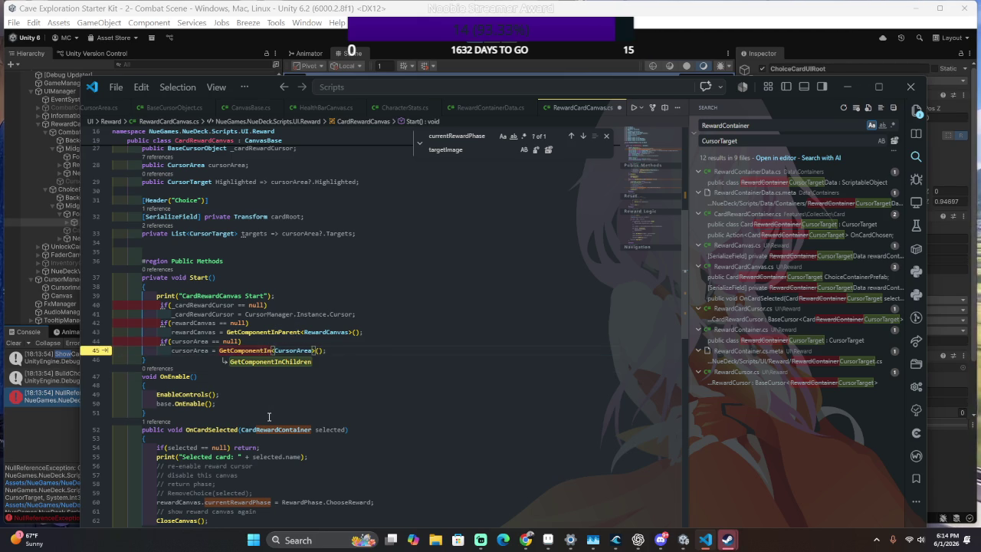
pyautogui.hotkey('alt', 'Tab')
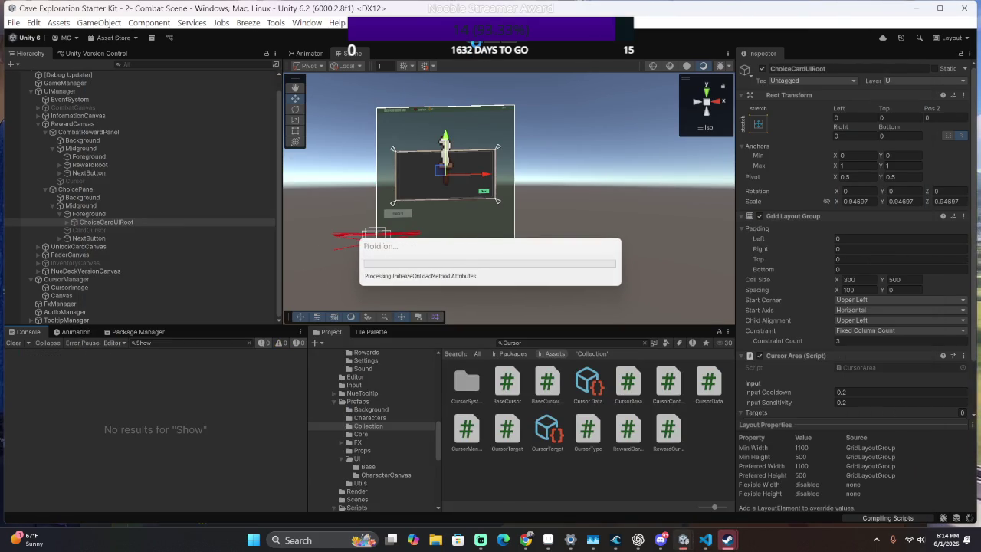
# Re-run the scene, check ChoicePanel's Cursor Area field, then open RewardCardCanvas.cs from the error.
pyautogui.click(476, 46)
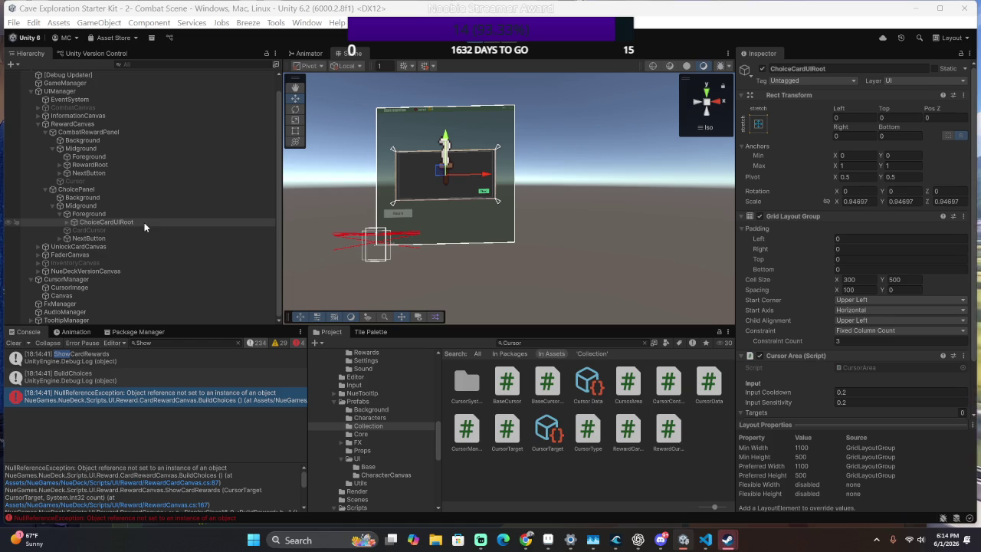
pyautogui.scroll(-2, 806, 192)
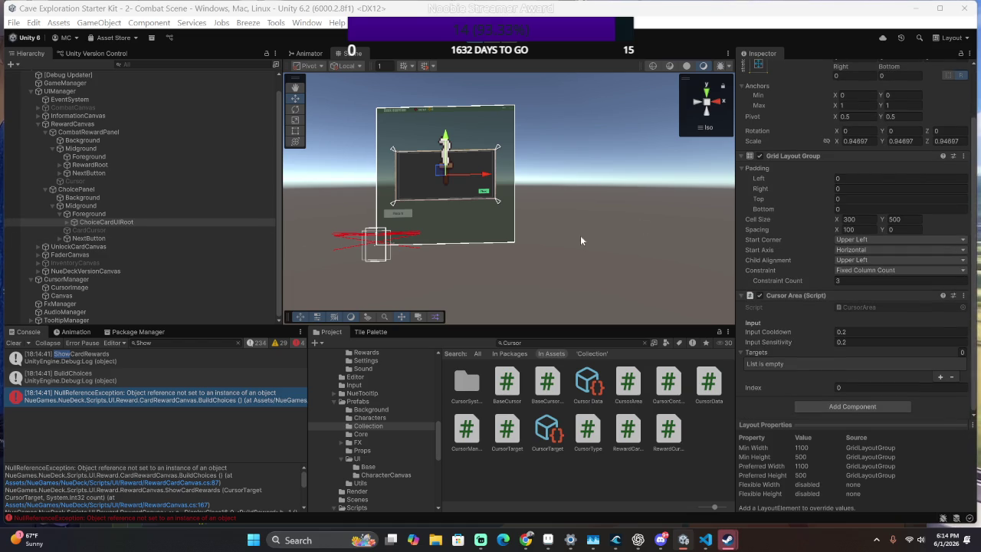
pyautogui.click(117, 191)
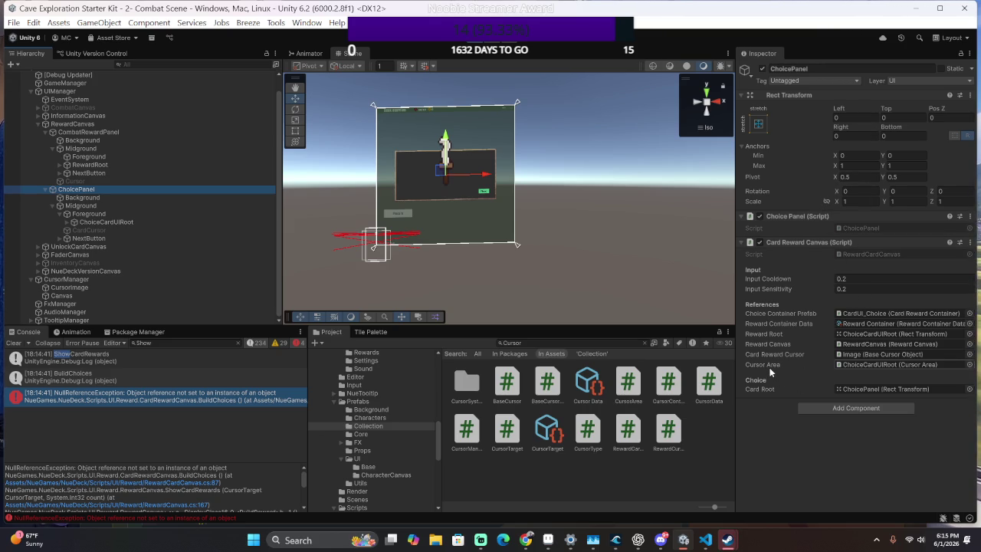
pyautogui.click(859, 365)
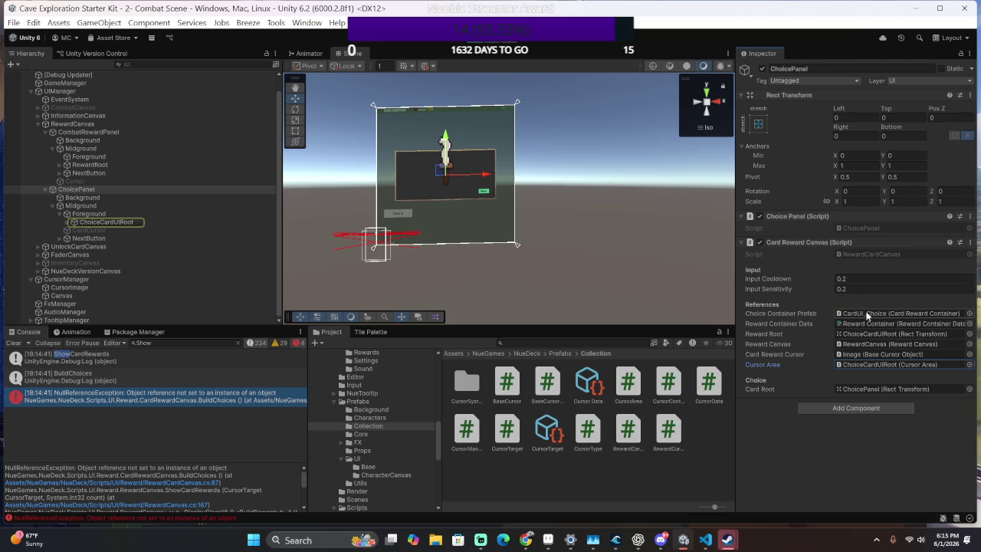
pyautogui.doubleClick(253, 395)
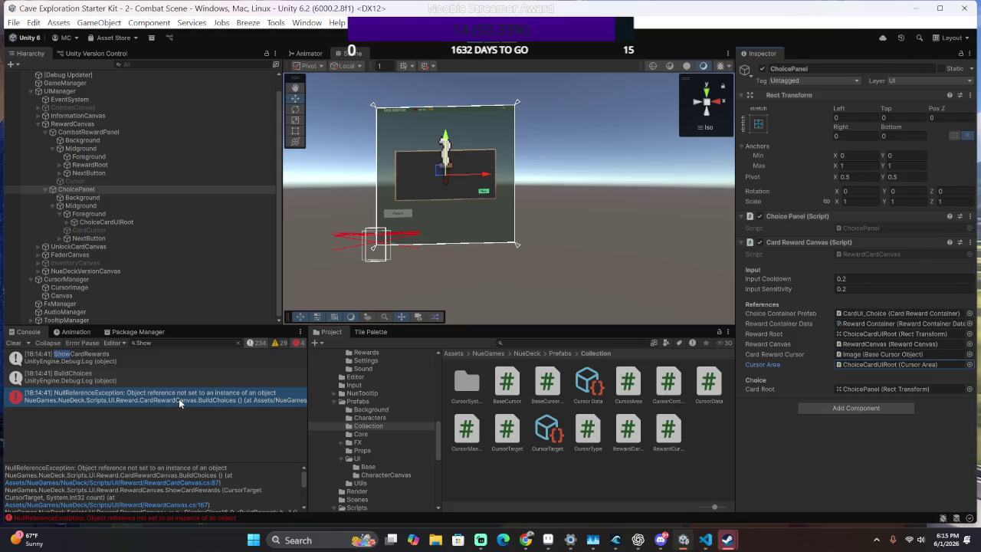
pyautogui.doubleClick(181, 397)
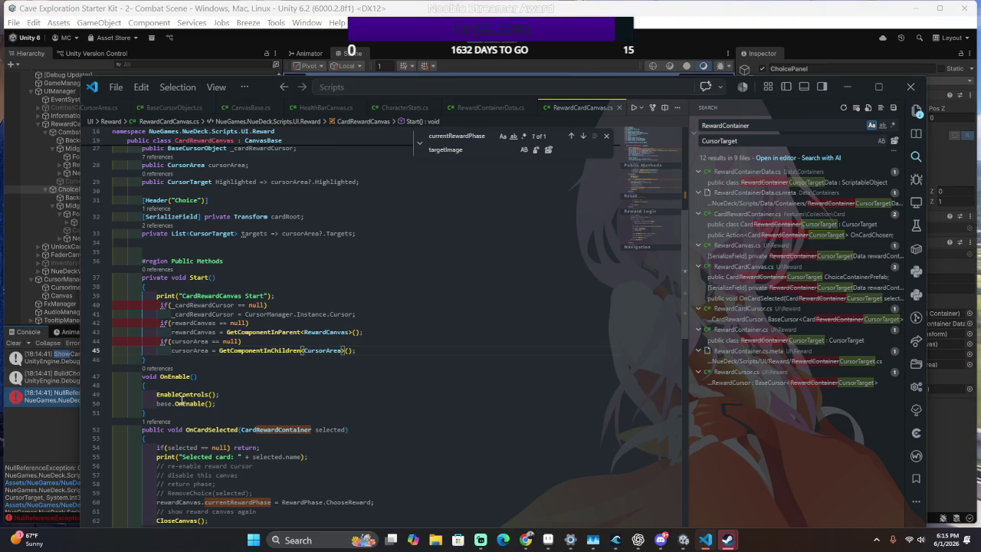
# Scroll RewardCardCanvas.cs to BuildChoices and its cursorArea.Clear() call.
pyautogui.hotkey('alt', 'Tab')
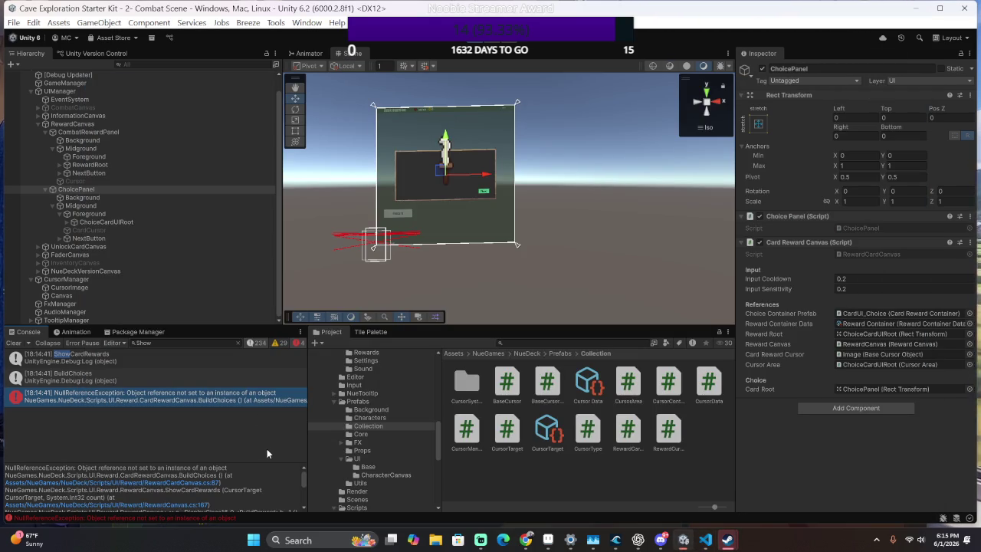
pyautogui.hotkey('alt', 'Tab')
pyautogui.scroll(-5, 271, 455)
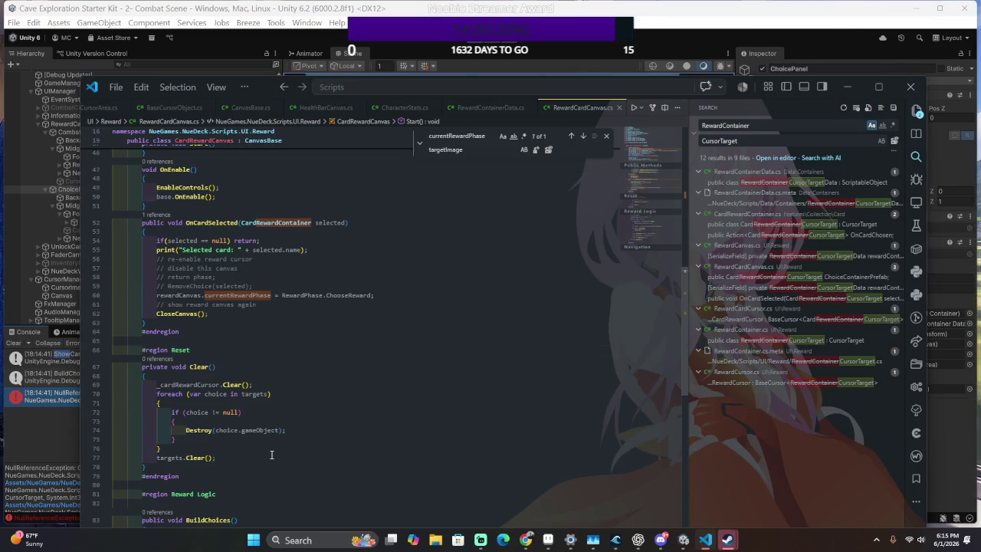
pyautogui.scroll(-6, 274, 454)
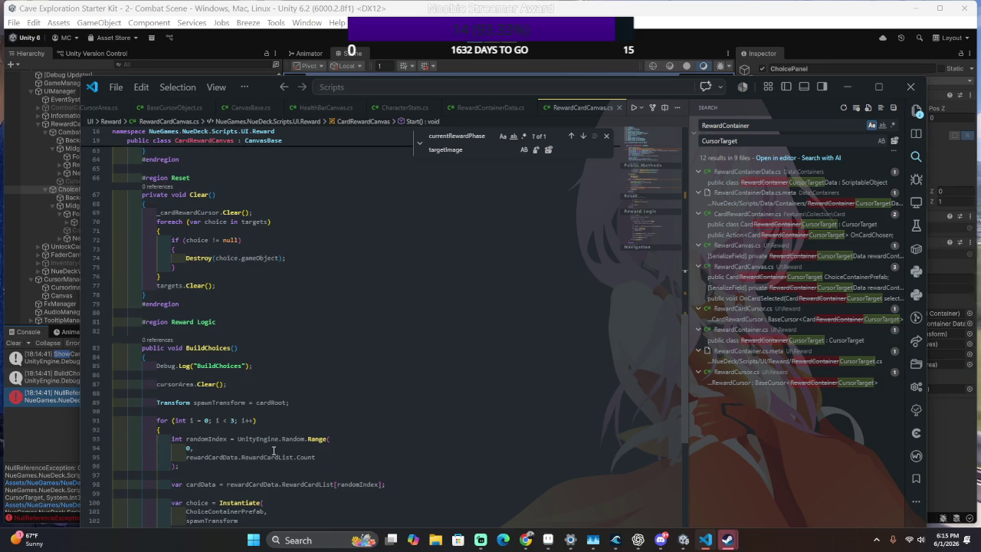
pyautogui.scroll(1, 272, 450)
pyautogui.click(276, 426)
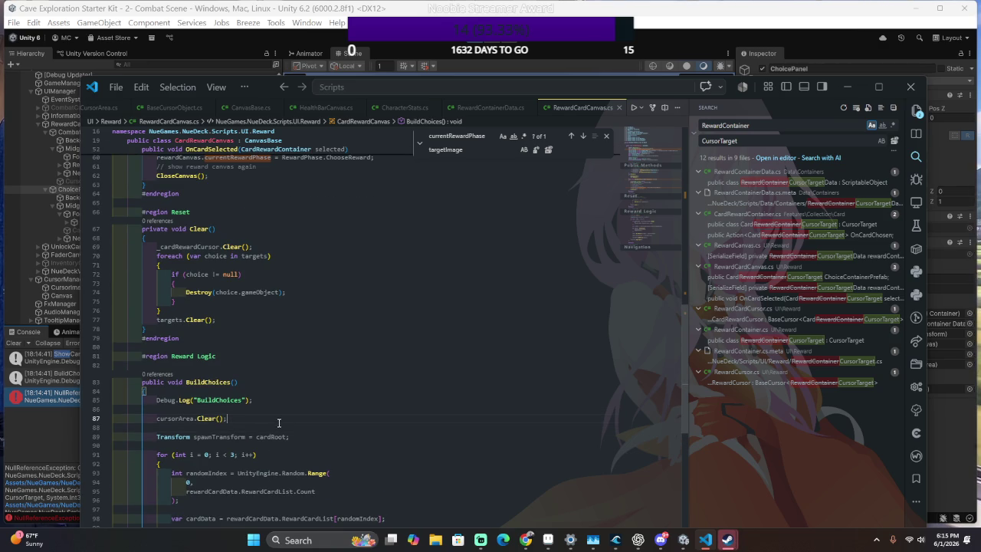
pyautogui.click(171, 424)
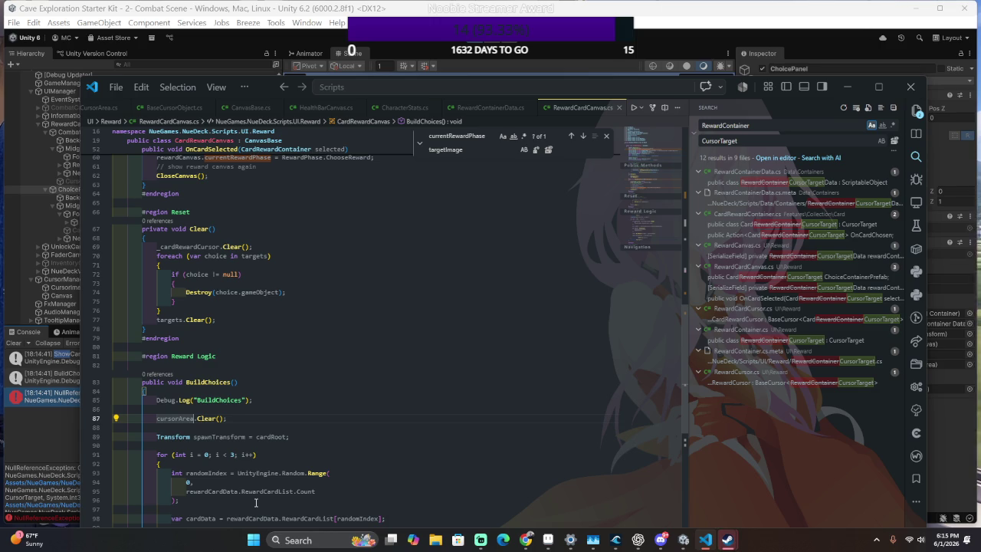
pyautogui.scroll(-7, 242, 440)
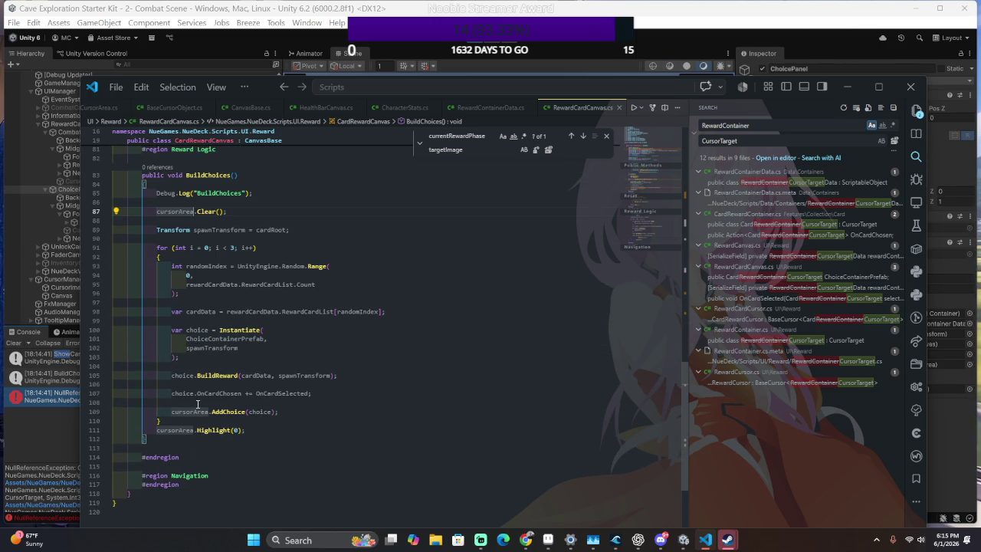
pyautogui.scroll(1, 197, 404)
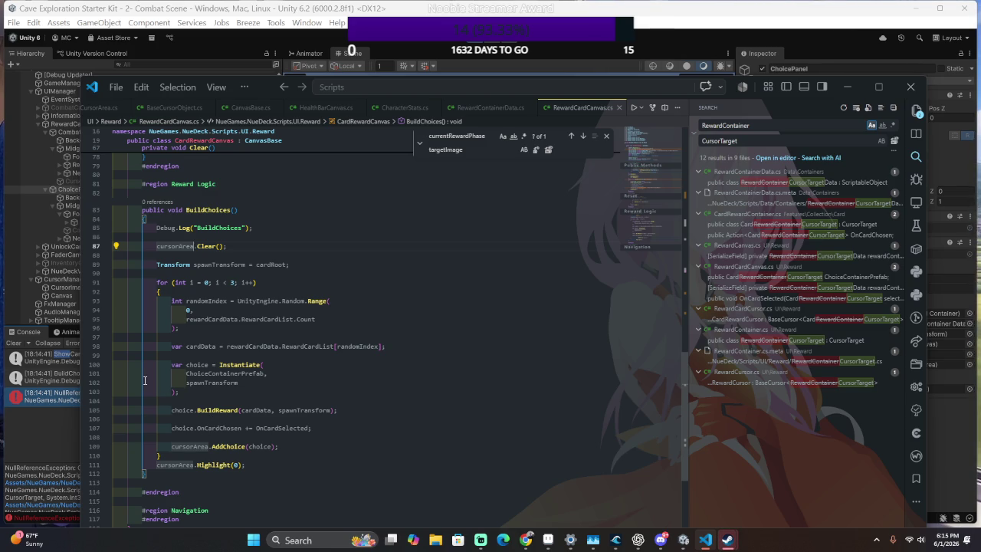
# Jump from the Clear call to CursorArea.cs and search it for 'clear'.
pyautogui.click(207, 246)
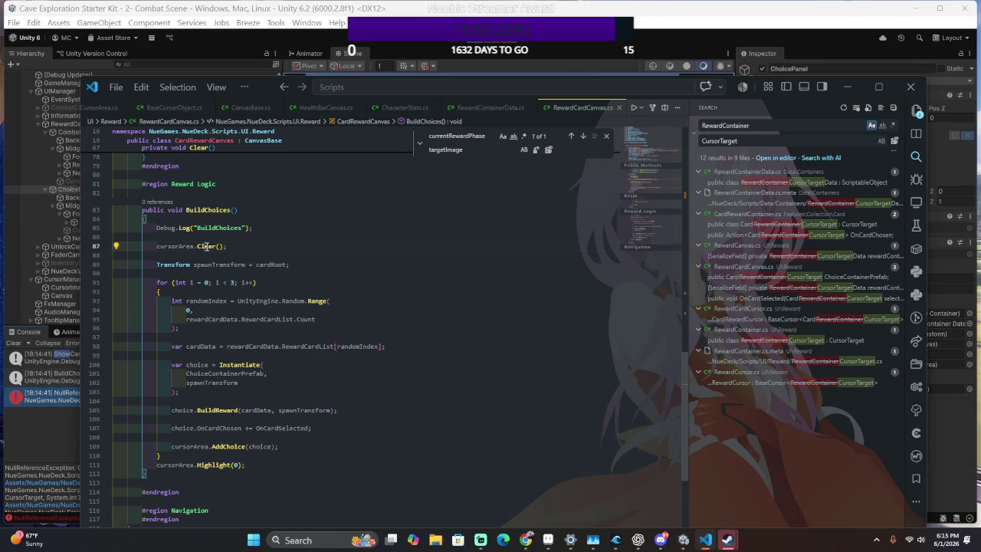
pyautogui.hotkey('ctrl', 'Tab')
pyautogui.hotkey('ctrl', 'f')
pyautogui.write('clear')
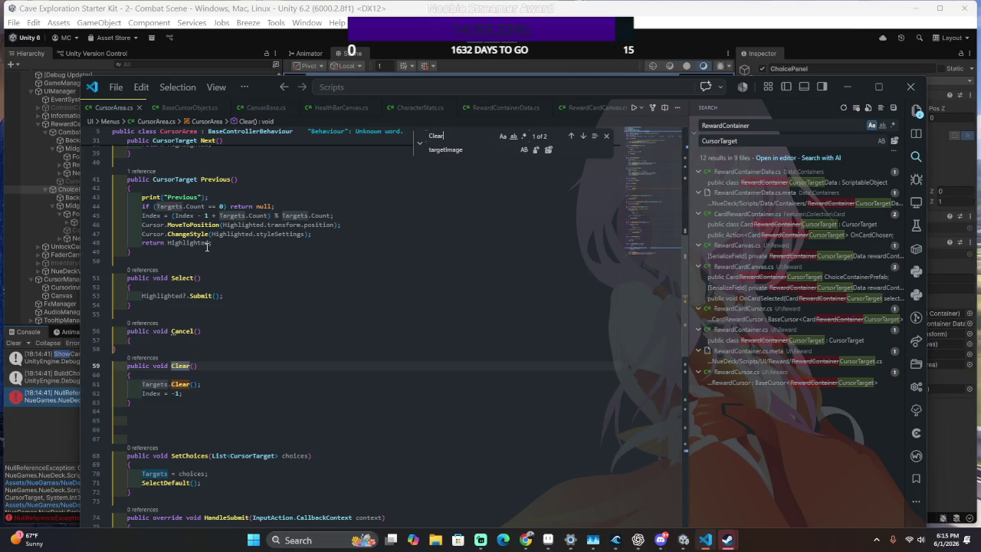
pyautogui.scroll(10, 206, 246)
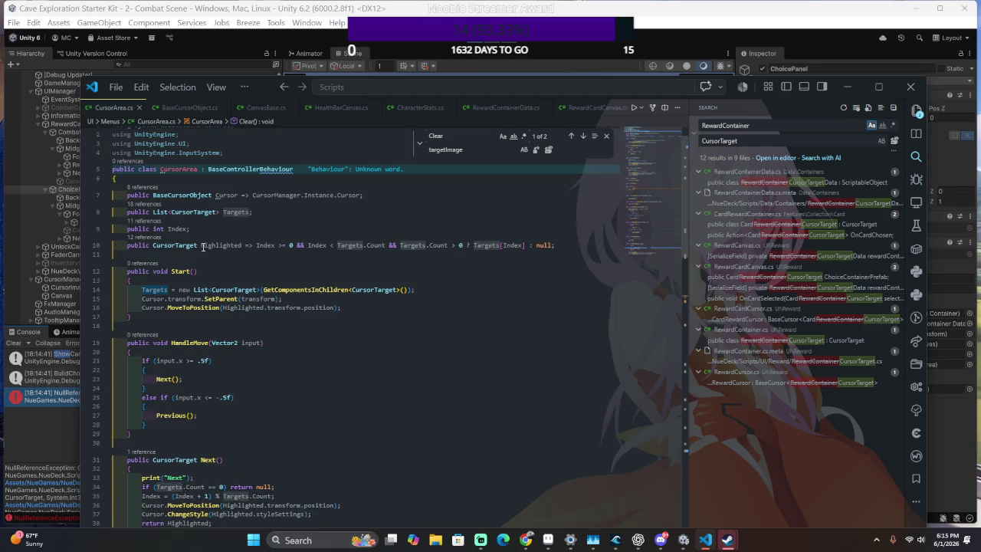
# Append '= new()' to the Targets declaration on line 8, save CursorArea.cs, and return to Unity.
pyautogui.click(249, 211)
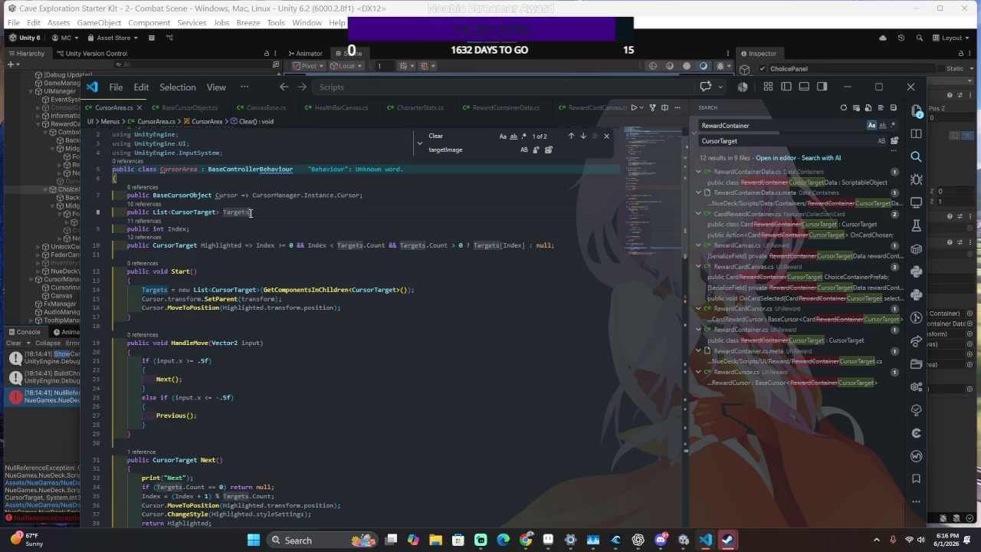
pyautogui.write('= new(')
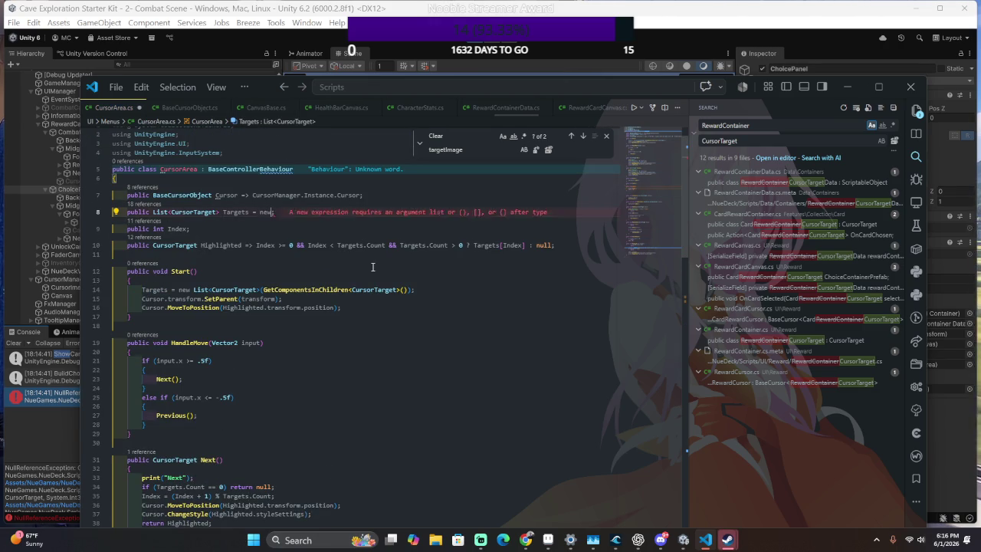
pyautogui.hotkey('ctrl', 's')
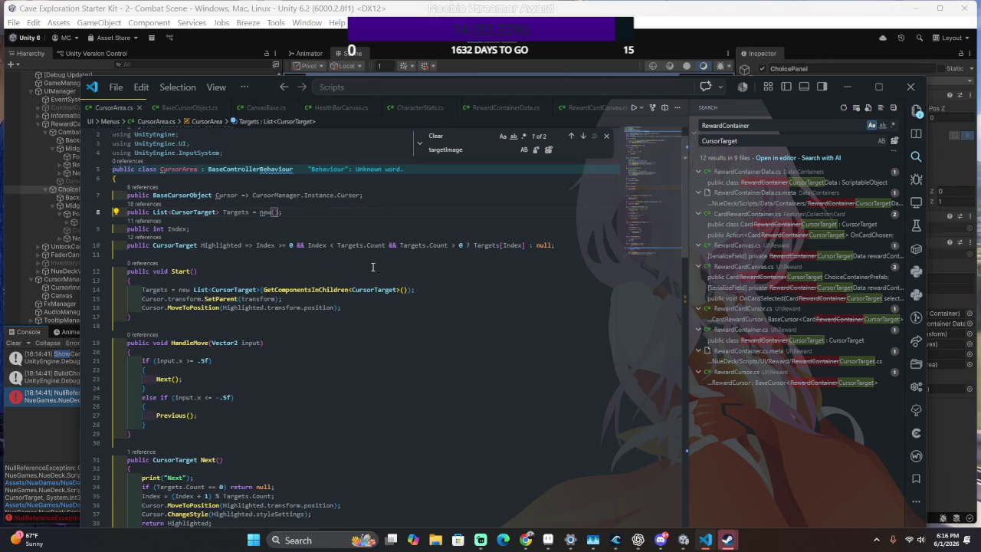
pyautogui.scroll(-10, 373, 267)
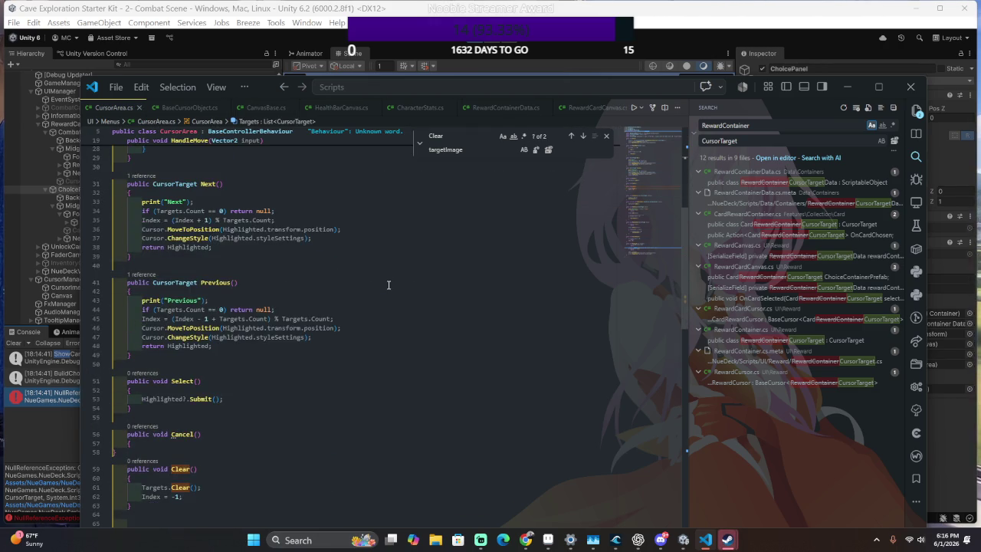
pyautogui.hotkey('alt', 'Tab')
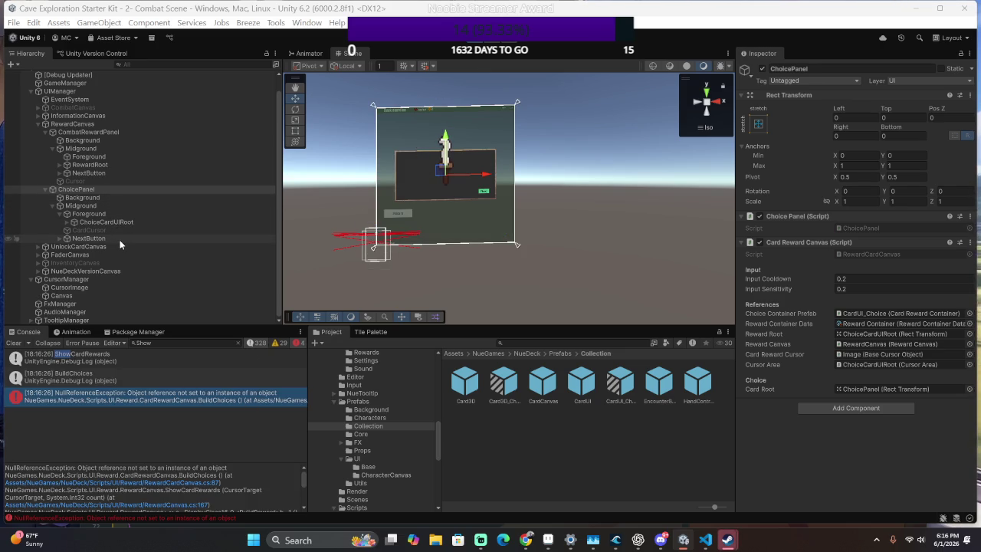
# Select ChoicePanel to confirm the BuildChoices error persists, then revisit CursorArea.cs's Targets line.
pyautogui.click(112, 188)
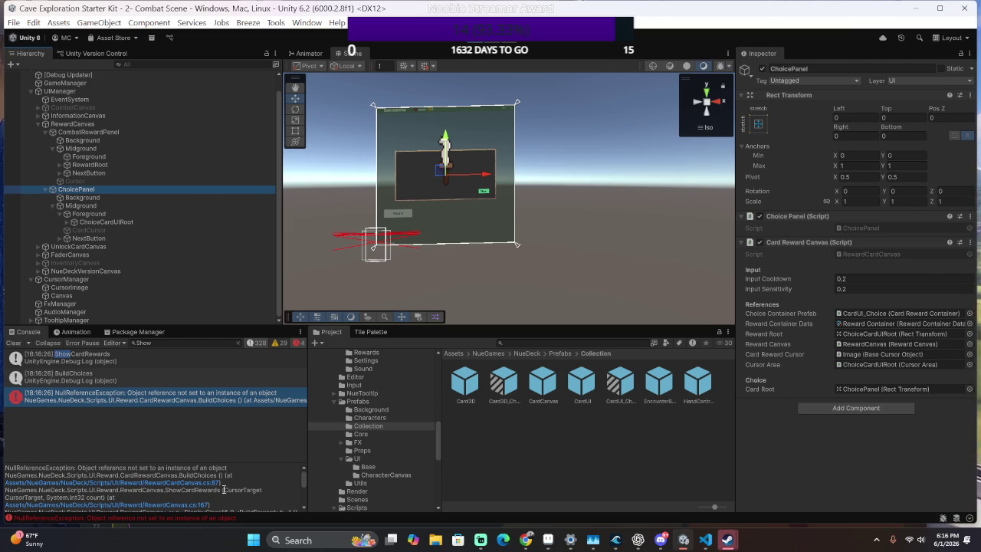
pyautogui.hotkey('alt', 'Tab')
pyautogui.scroll(-3, 222, 443)
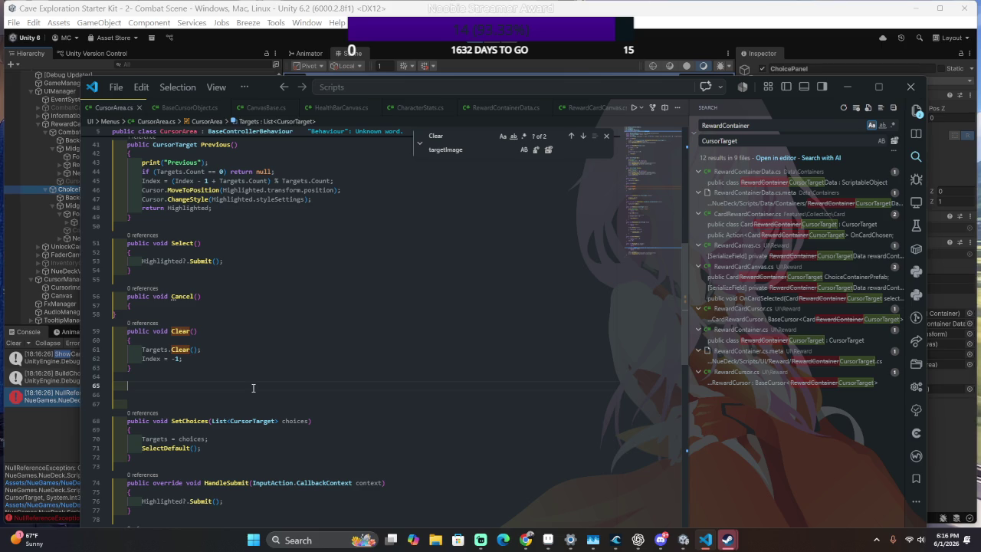
pyautogui.hotkey('alt', 'Left')
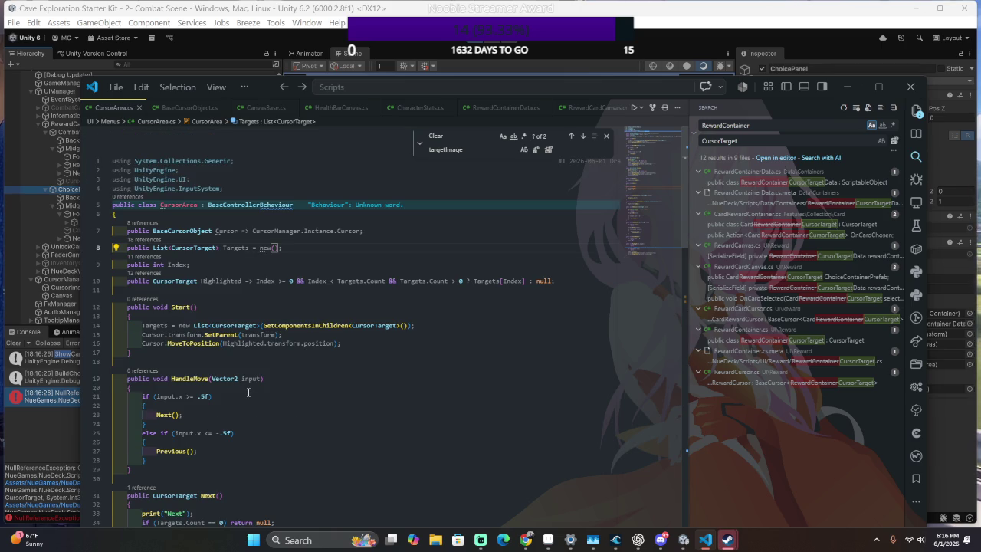
pyautogui.hotkey('alt', 'Tab')
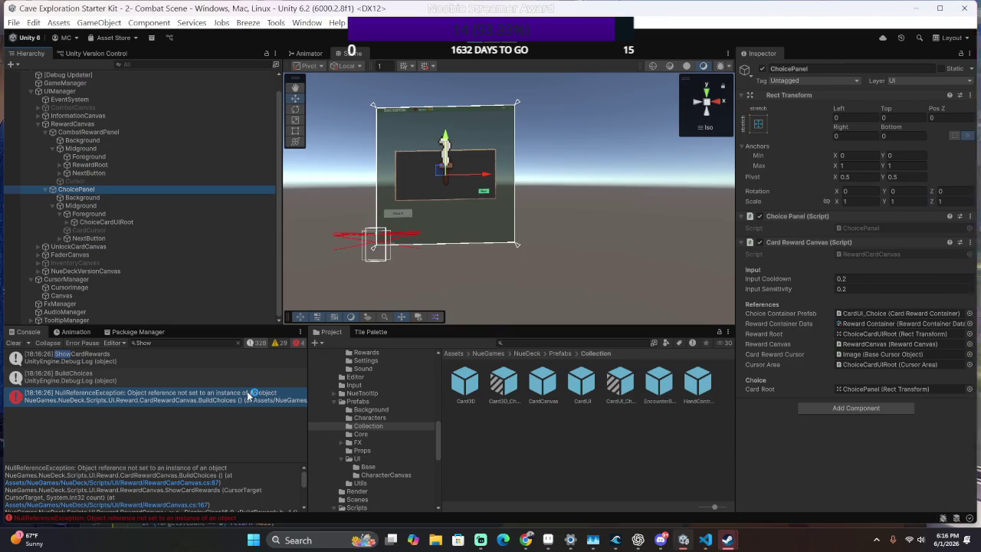
pyautogui.hotkey('alt', 'Tab')
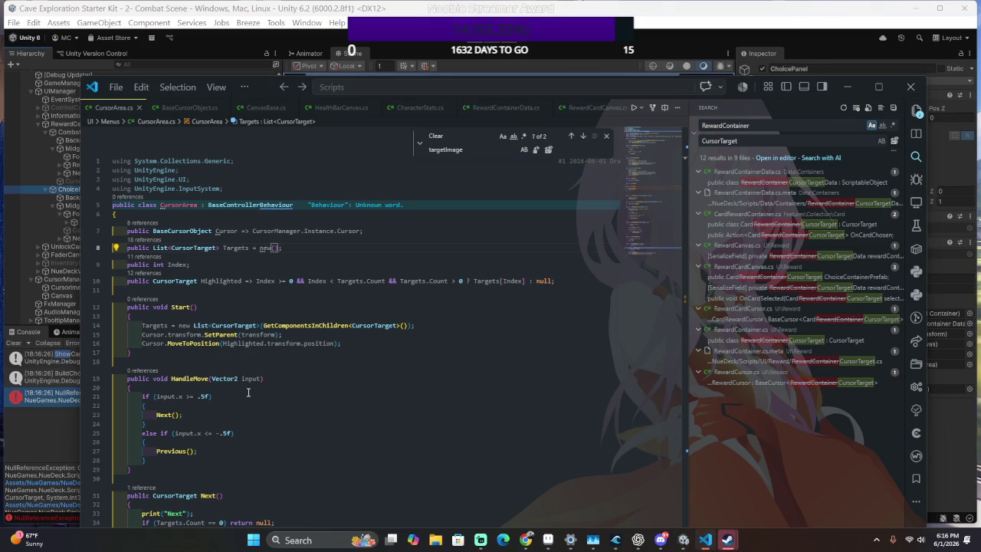
pyautogui.hotkey('ctrl', 'p')
# Open RewardCardCanvas.cs by searching 'RewardCardC' in the file finder.
pyautogui.write('Rewar')
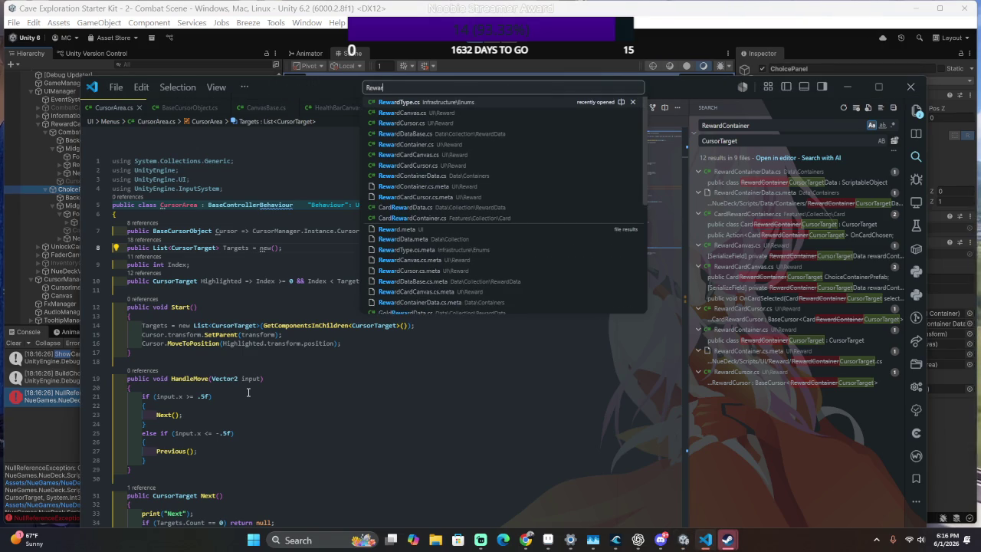
pyautogui.write('dCardC')
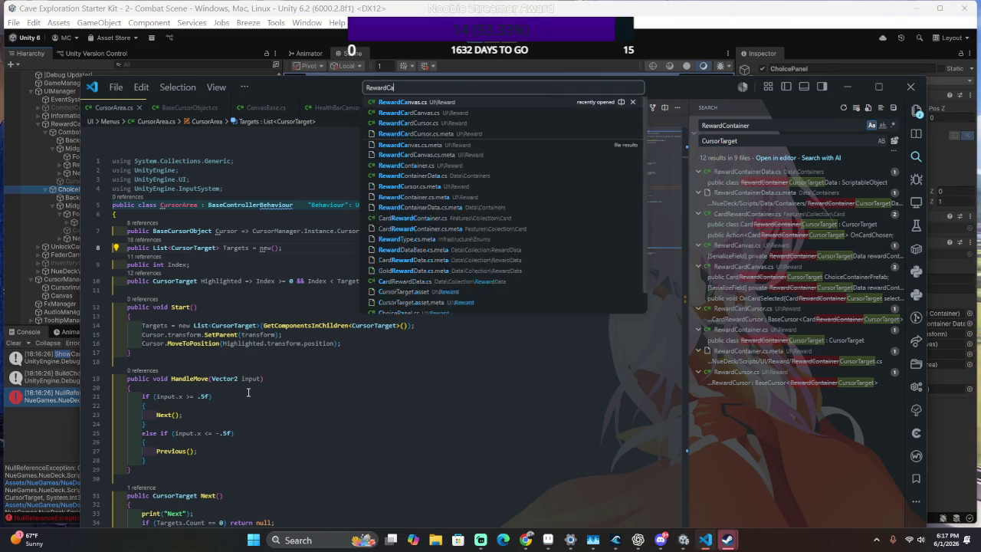
pyautogui.press('Return')
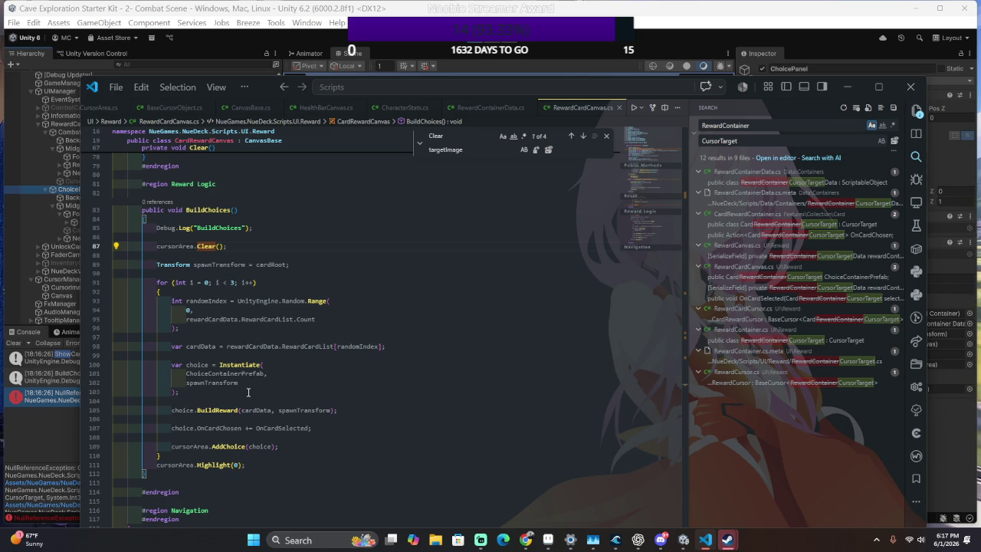
pyautogui.scroll(20, 261, 391)
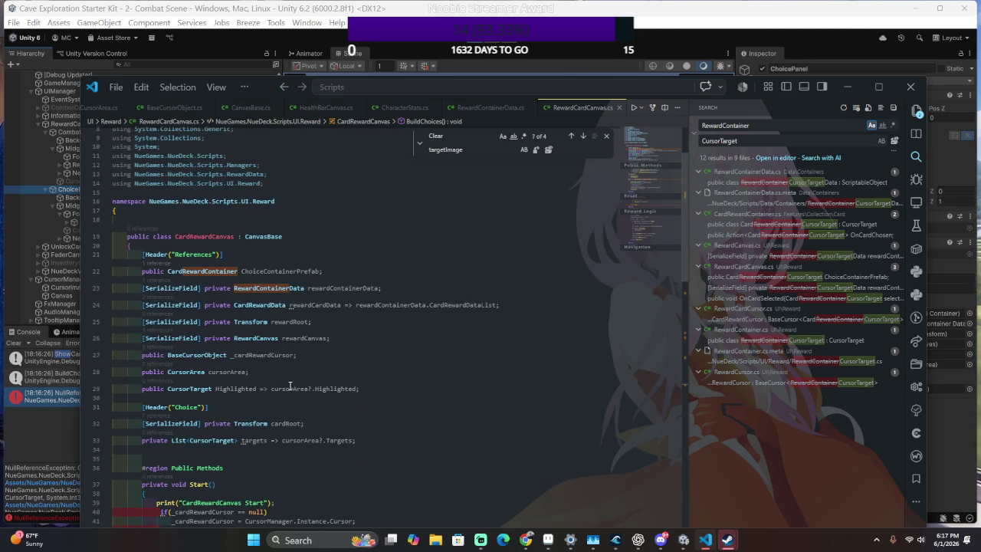
pyautogui.scroll(-2, 290, 386)
pyautogui.scroll(-2, 290, 386)
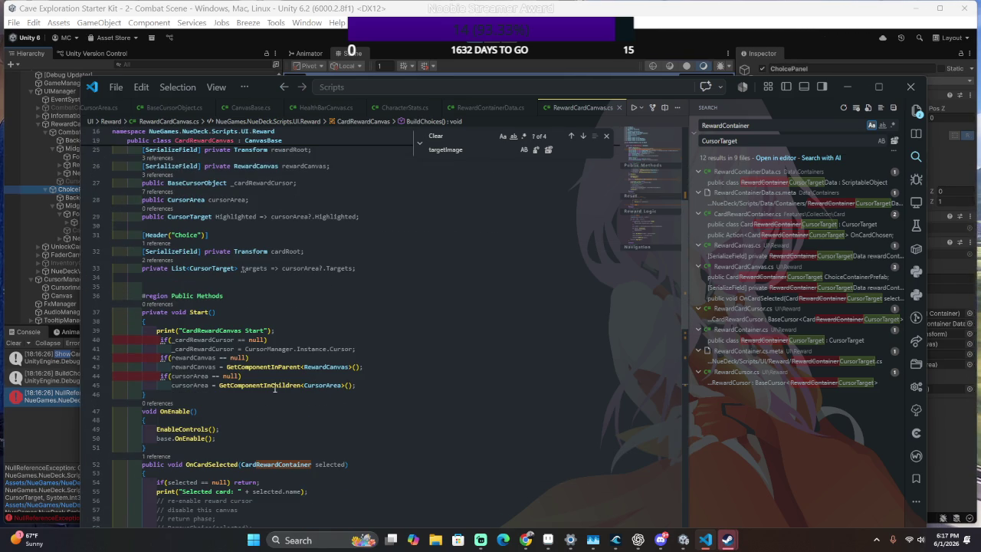
# Retype null in line 44's cursorArea check via the suggestion, save, and return to Unity.
pyautogui.click(241, 385)
pyautogui.doubleClick(241, 386)
pyautogui.doubleClick(241, 385)
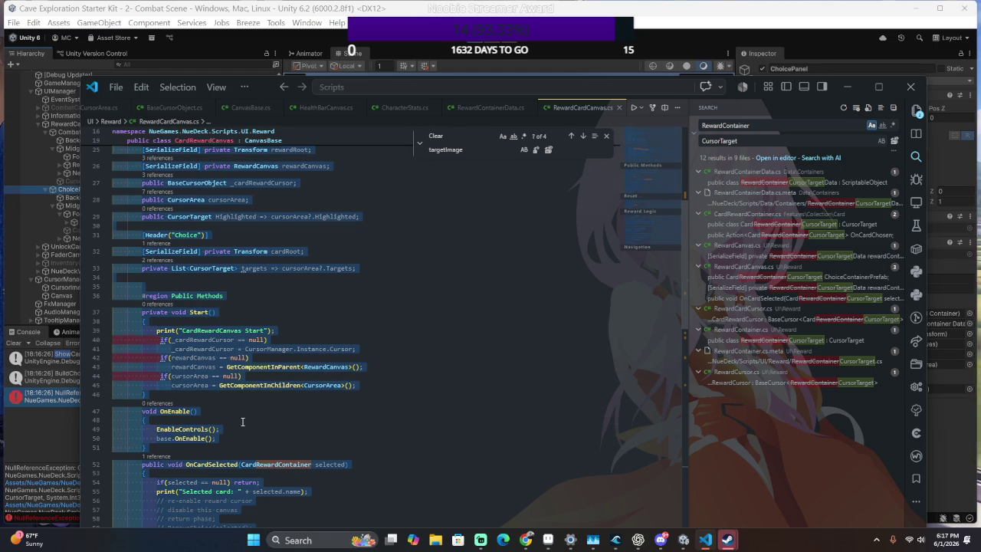
pyautogui.click(242, 385)
pyautogui.press('Up')
pyautogui.press('BackSpace')
pyautogui.press('BackSpace')
pyautogui.press('BackSpace')
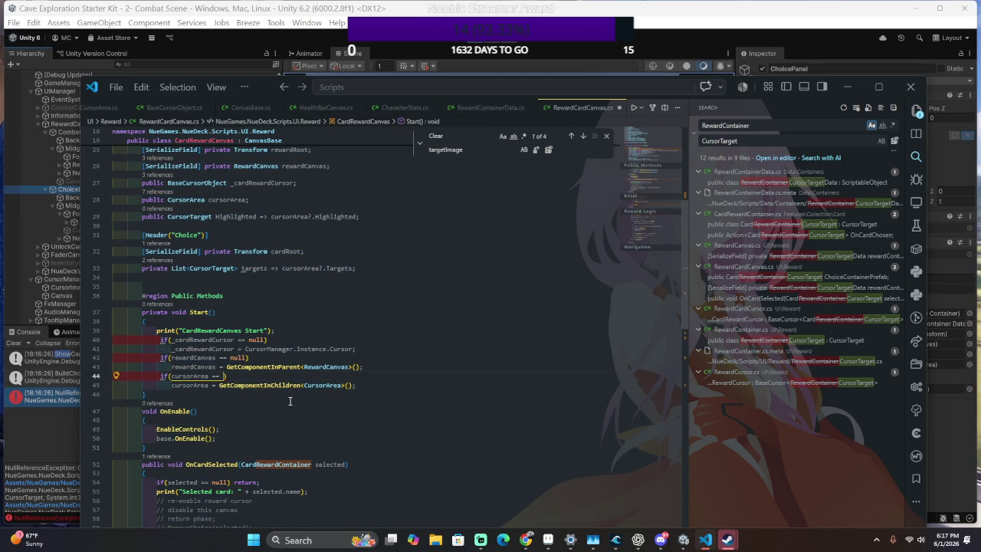
pyautogui.press('Tab')
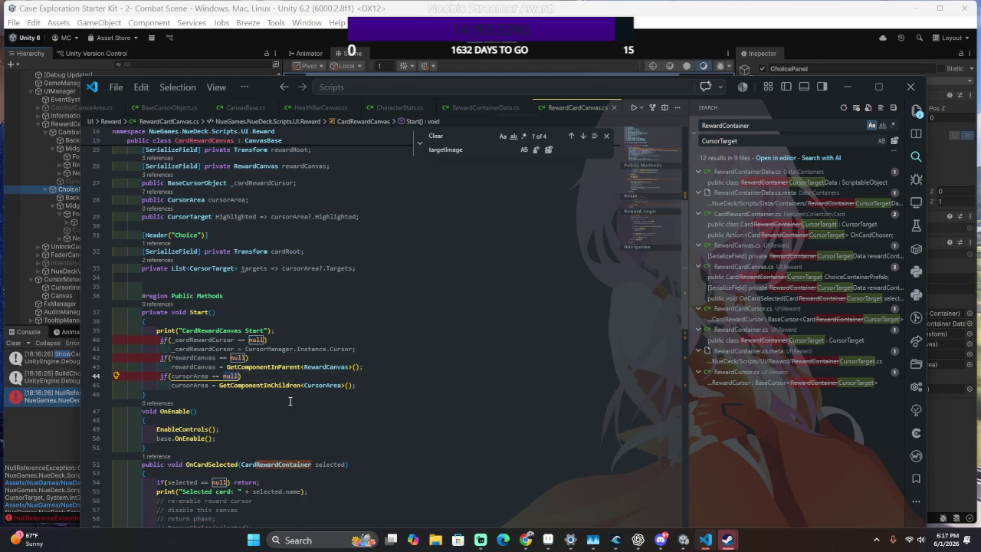
pyautogui.hotkey('ctrl', 's')
pyautogui.hotkey('alt', 'Tab')
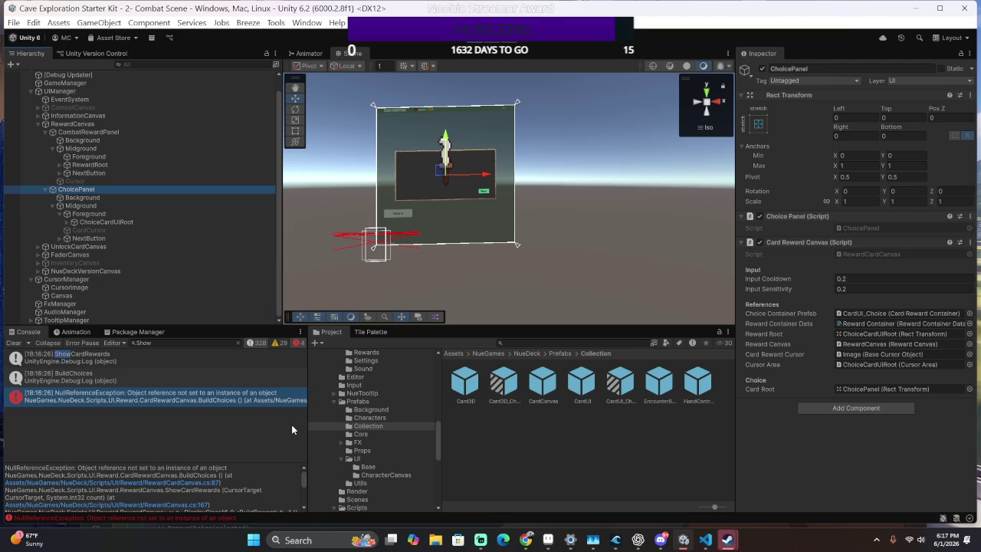
# Follow the BuildChoices NullReferenceException stack trace into RewardCardCanvas.cs in VS Code.
pyautogui.scroll(-2, 268, 466)
pyautogui.scroll(-1, 254, 470)
pyautogui.scroll(1, 255, 464)
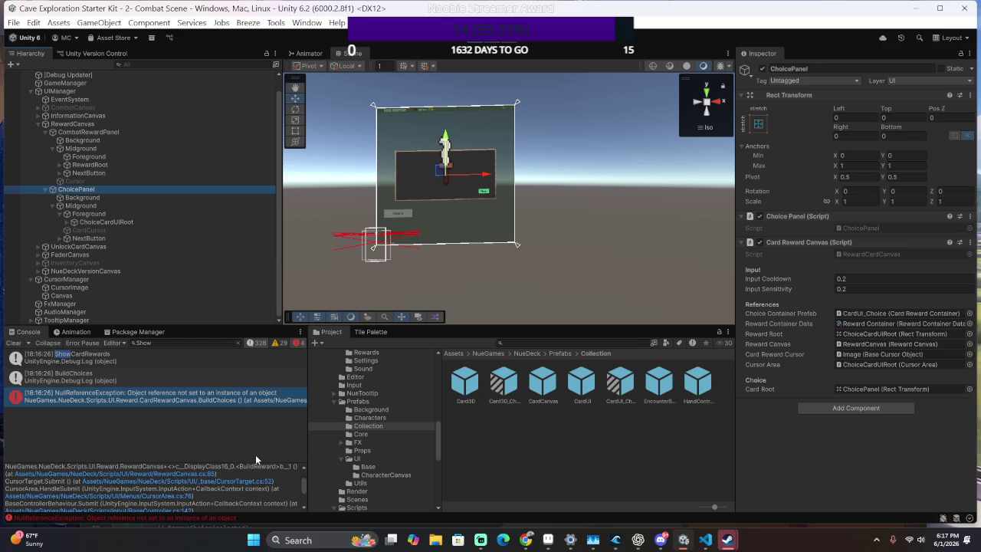
pyautogui.scroll(-4, 238, 495)
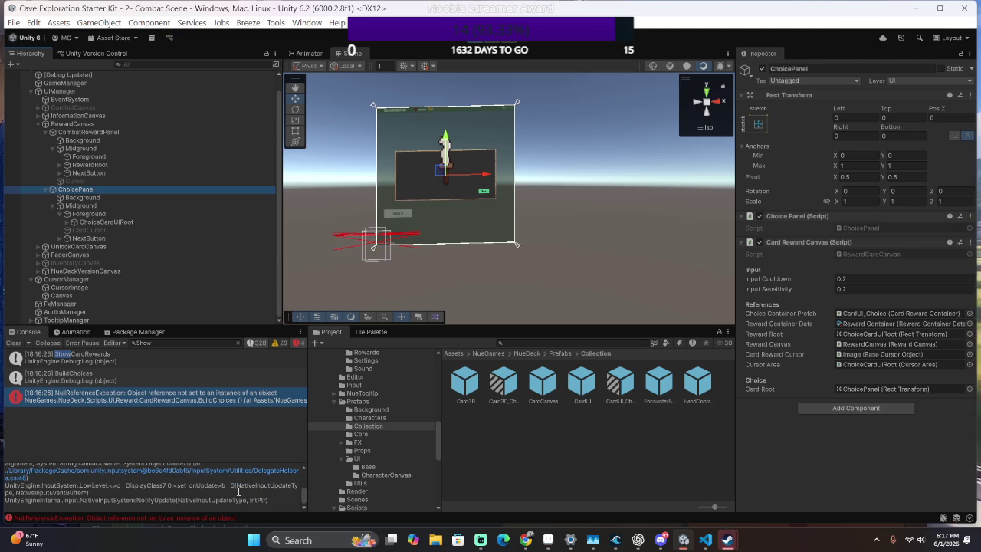
pyautogui.scroll(5, 242, 491)
pyautogui.scroll(1, 244, 488)
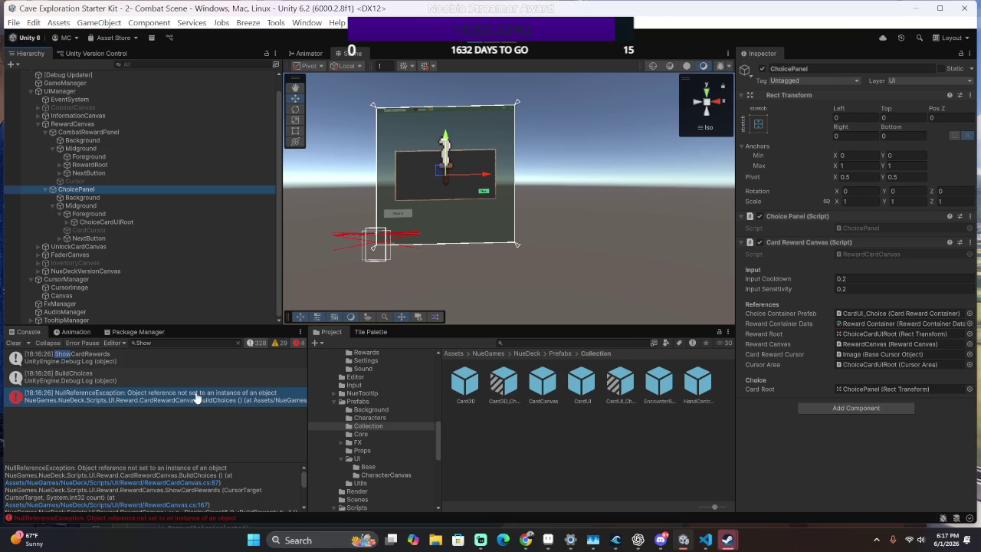
pyautogui.click(117, 379)
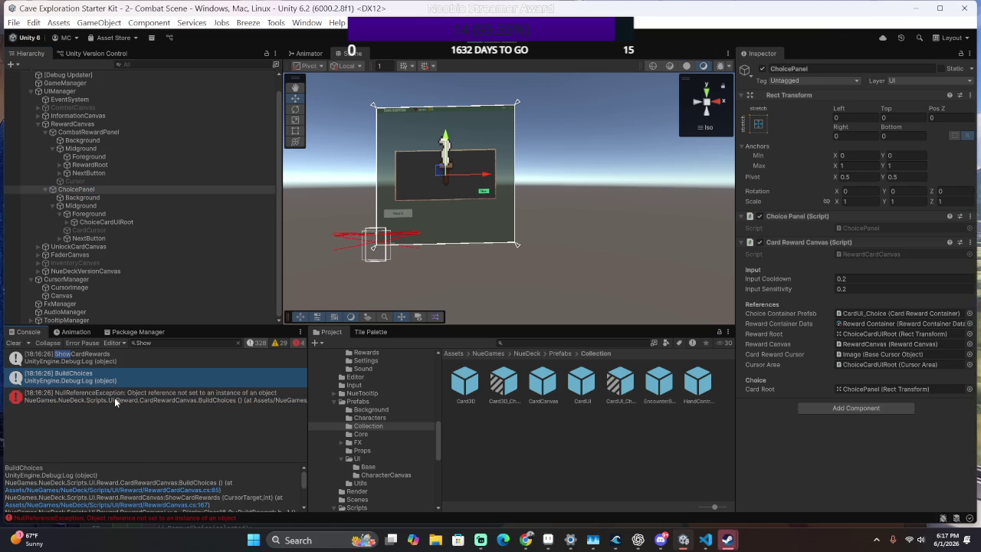
pyautogui.click(115, 398)
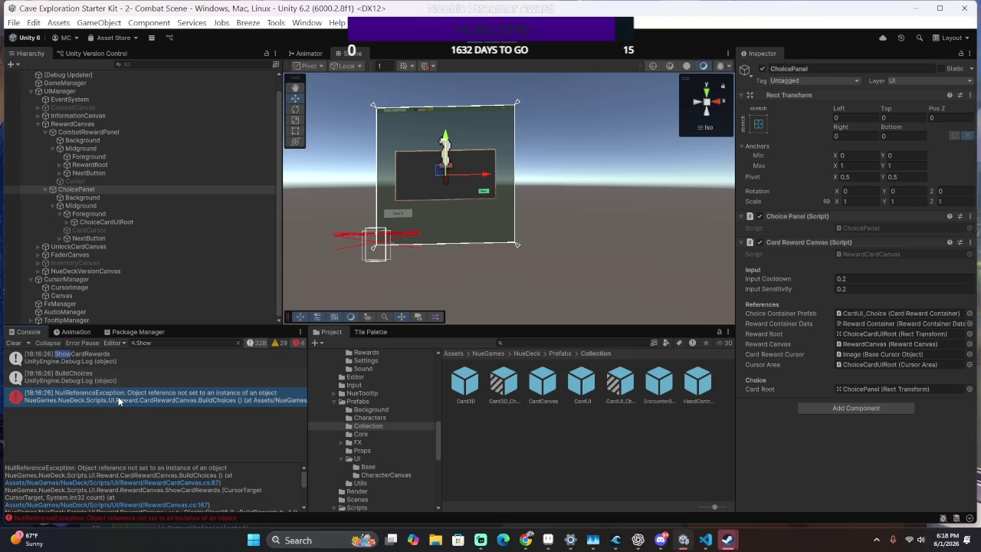
pyautogui.doubleClick(138, 398)
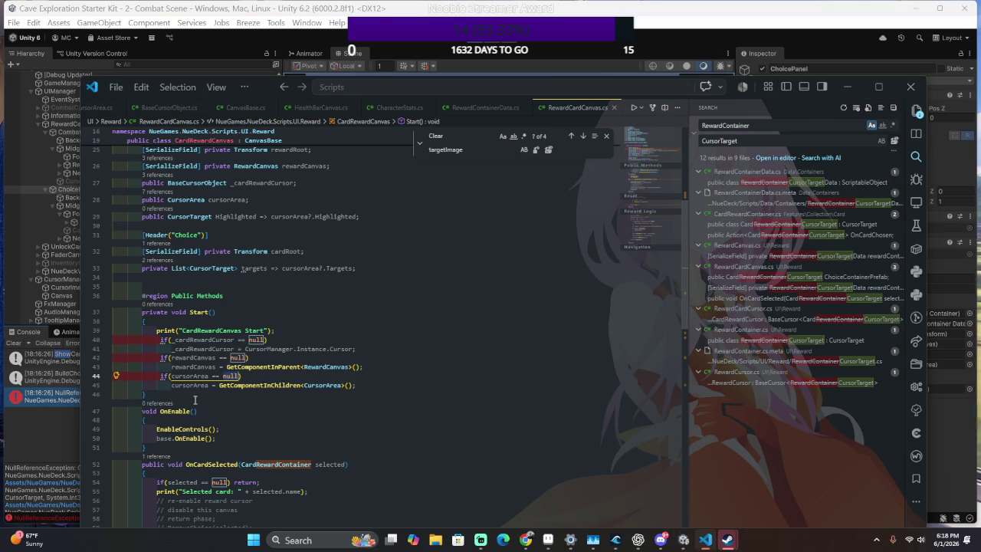
# Add null checks for cursorArea and rewardCardData at the top of BuildChoices.
pyautogui.scroll(5, 232, 444)
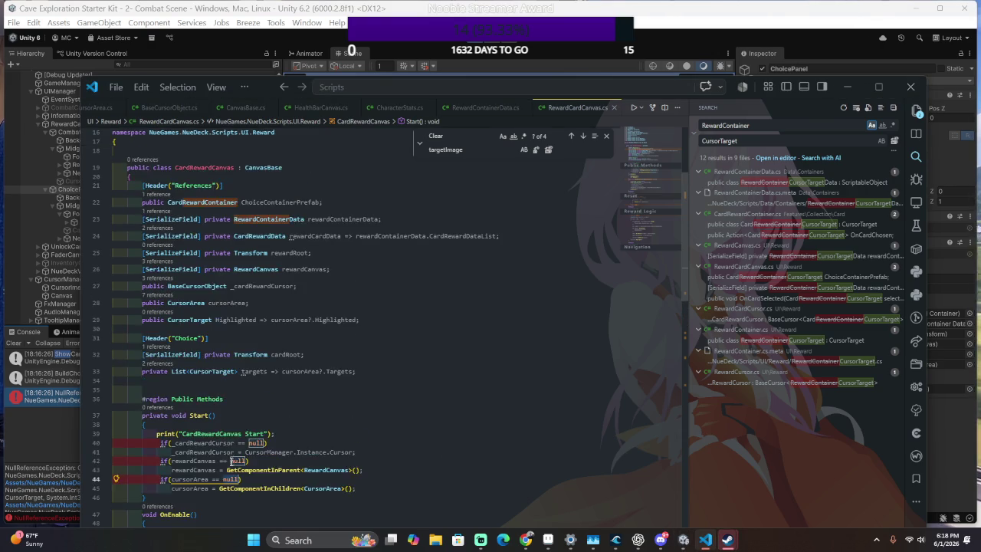
pyautogui.scroll(-5, 230, 425)
pyautogui.scroll(-10, 230, 421)
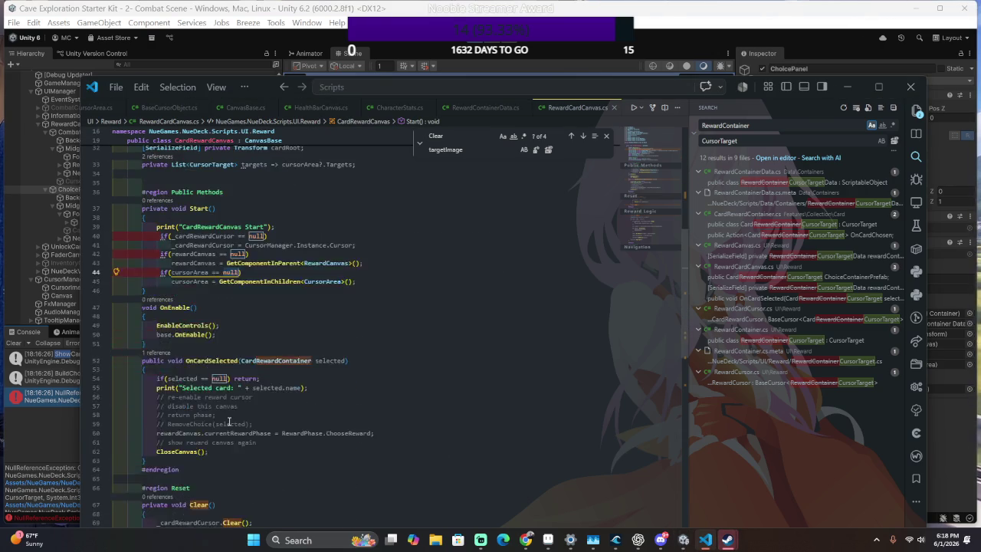
pyautogui.scroll(-1, 221, 417)
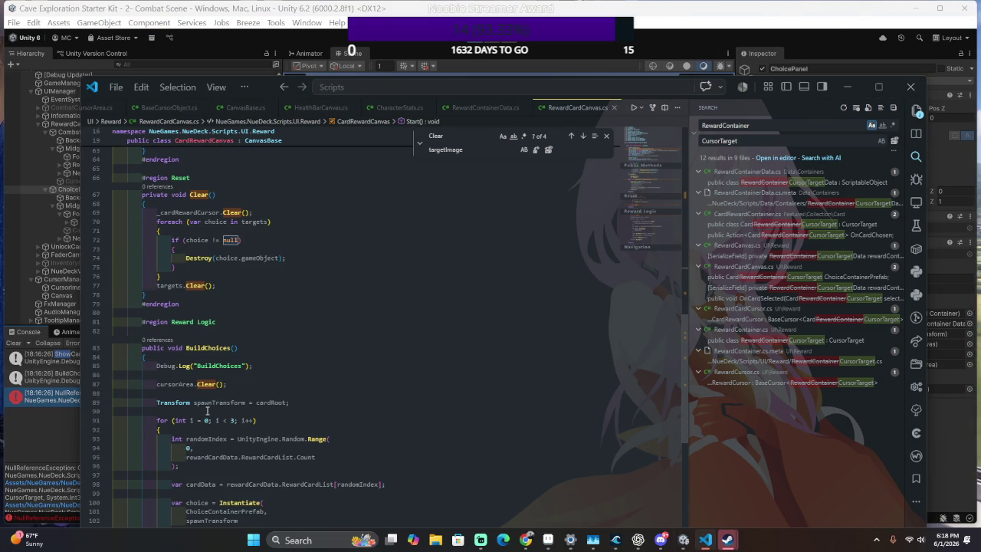
pyautogui.click(186, 375)
pyautogui.write('if(cursor')
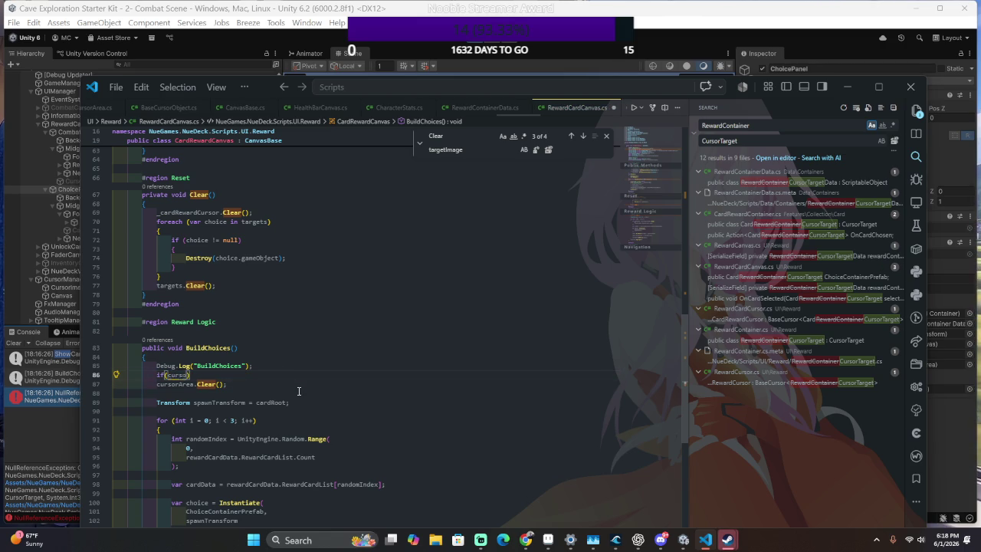
pyautogui.write('Area == null')
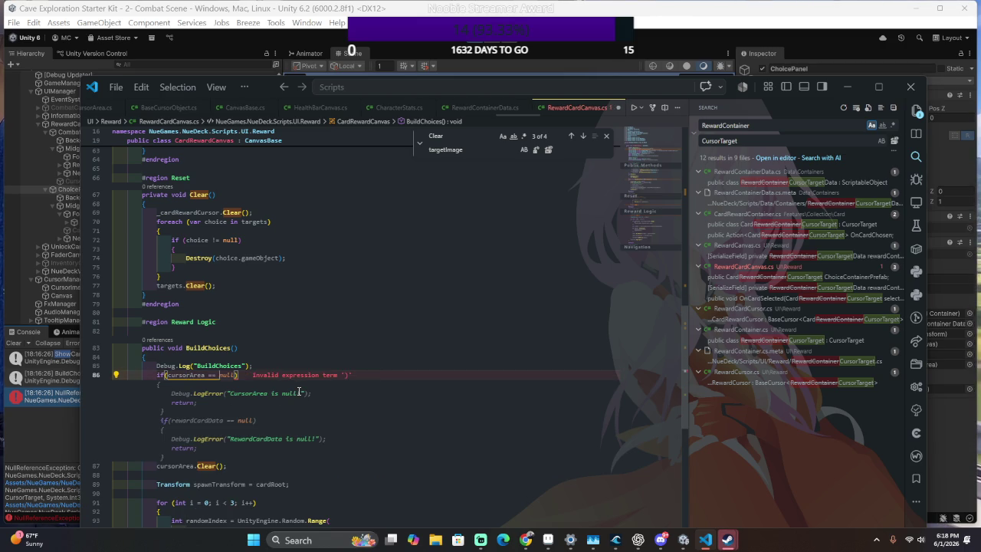
pyautogui.press('Tab')
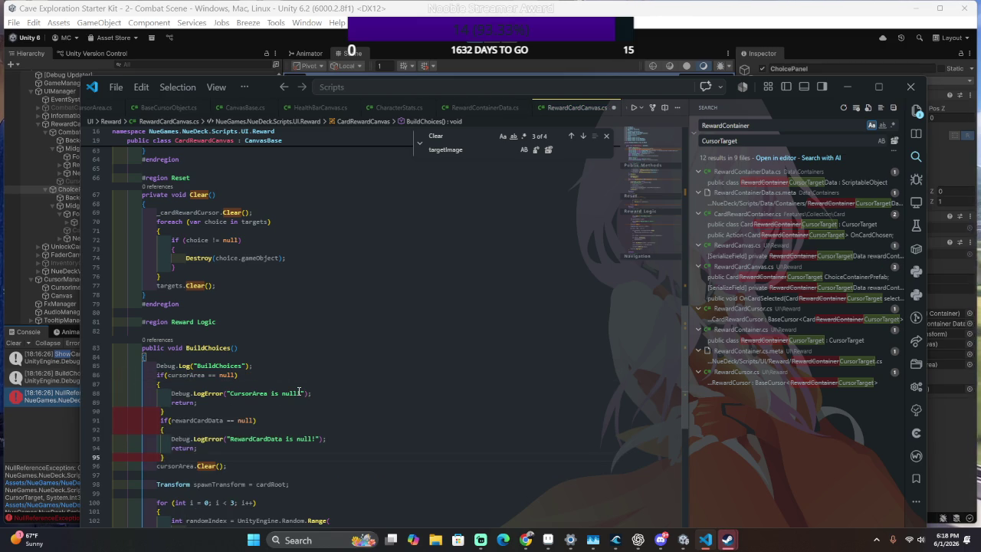
pyautogui.hotkey('ctrl', 'z')
pyautogui.press('Tab')
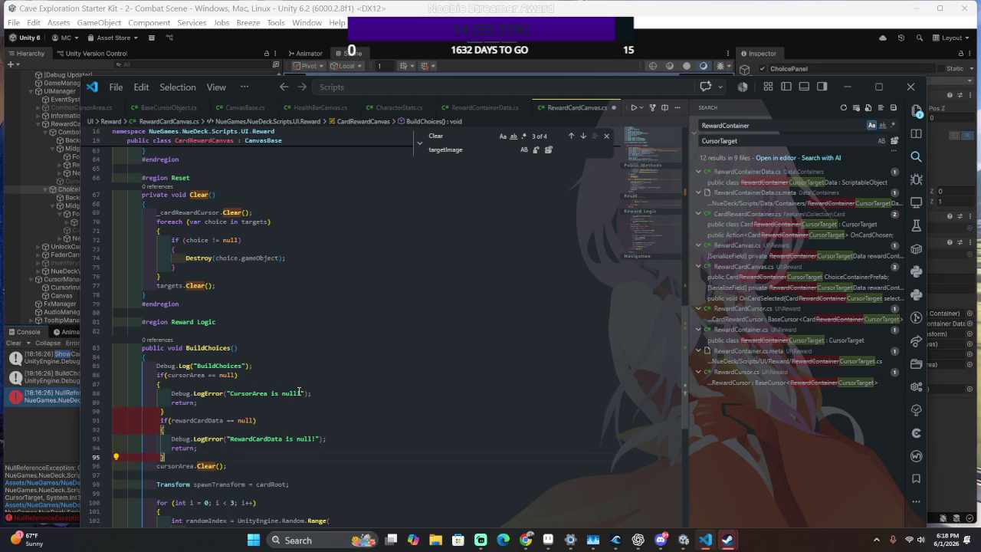
# Turn the rewardCardData and CursorArea LogError messages into plain Log calls.
pyautogui.keyDown('shift'); pyautogui.click(286, 414); pyautogui.keyUp('shift')
pyautogui.click(262, 445)
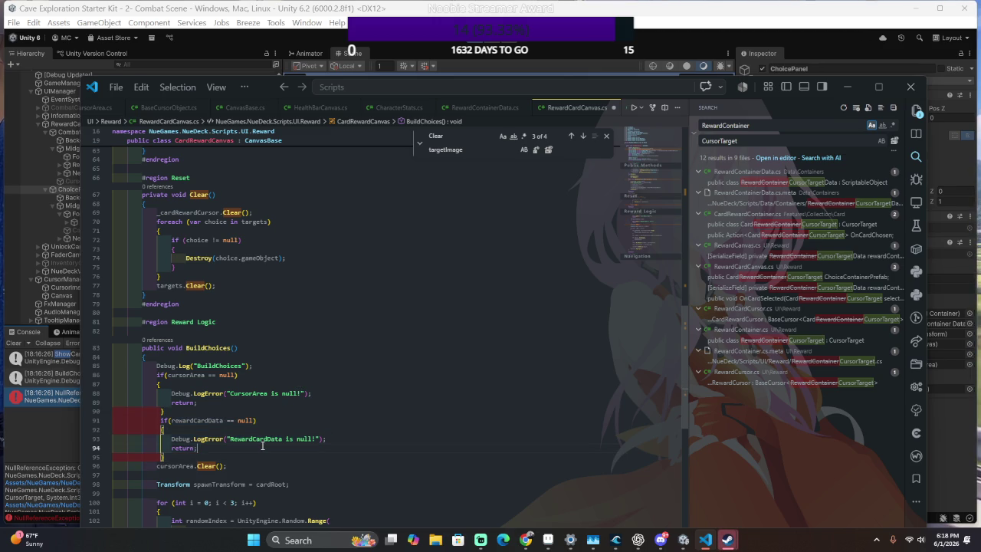
pyautogui.click(225, 439)
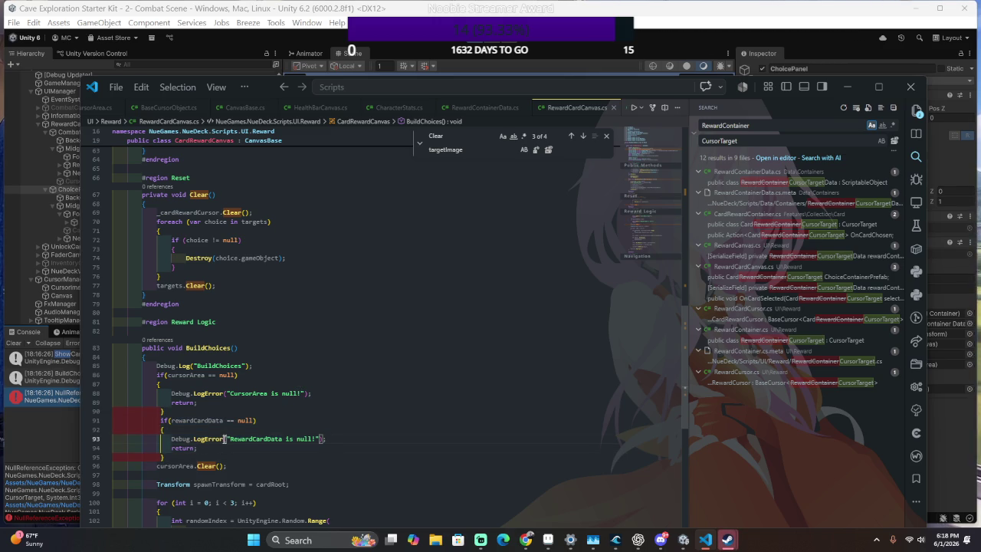
pyautogui.press('BackSpace')
pyautogui.press('BackSpace')
pyautogui.press('BackSpace')
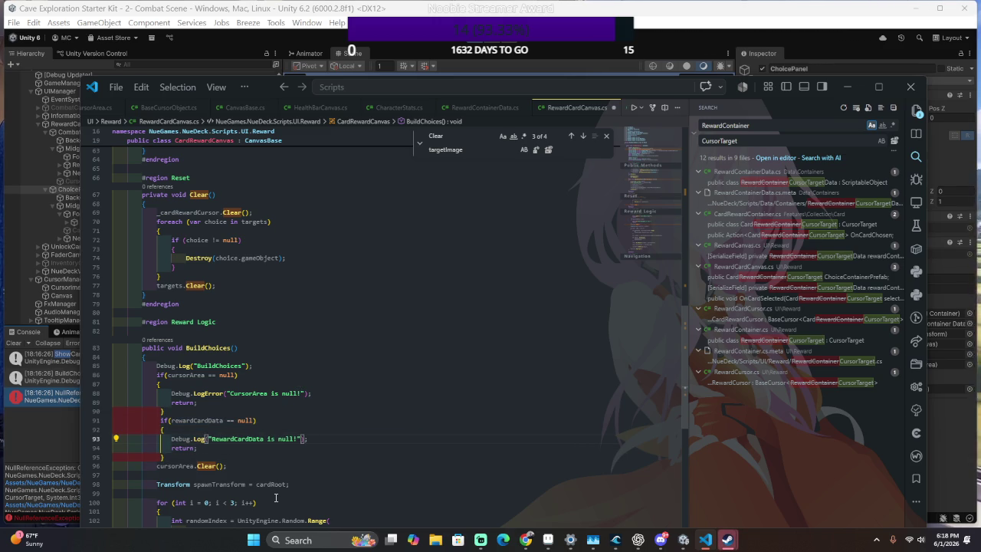
pyautogui.press('Up')
pyautogui.press('Up')
pyautogui.press('Up')
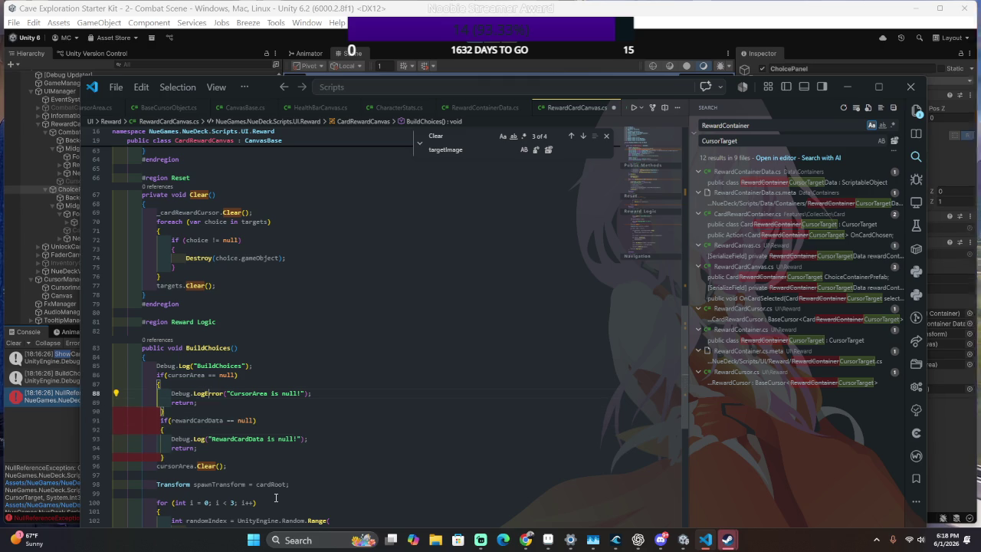
pyautogui.press('Delete')
pyautogui.press('Delete')
pyautogui.press('Delete')
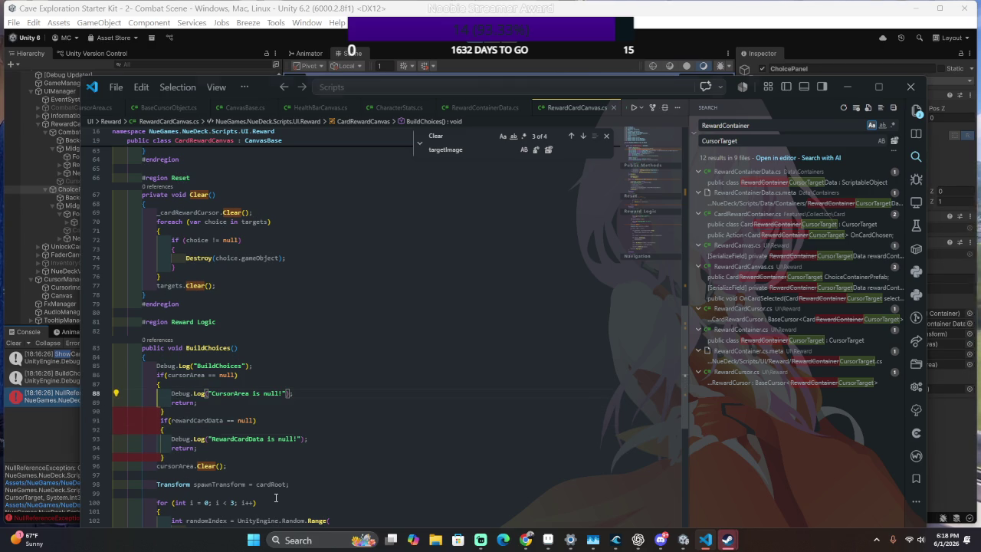
pyautogui.hotkey('alt', 'Tab')
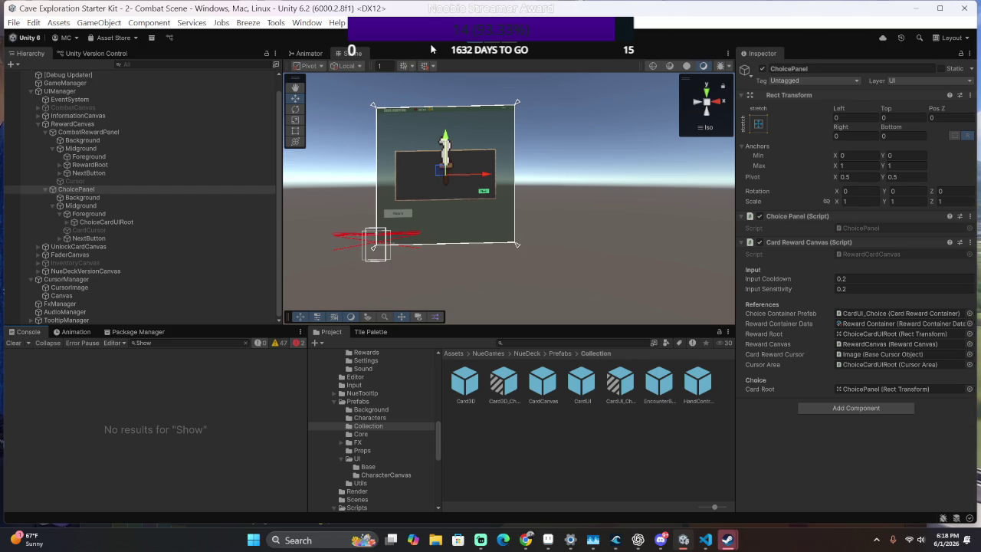
pyautogui.click(475, 38)
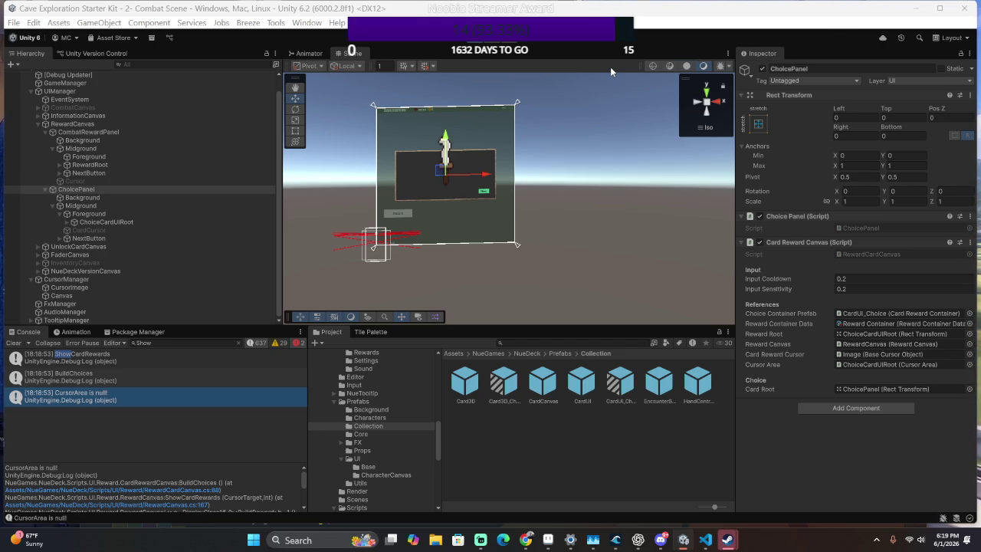
# Rerun Combat Scene and check the Console for 'CursorArea is null!' instead of the exception.
pyautogui.click(473, 43)
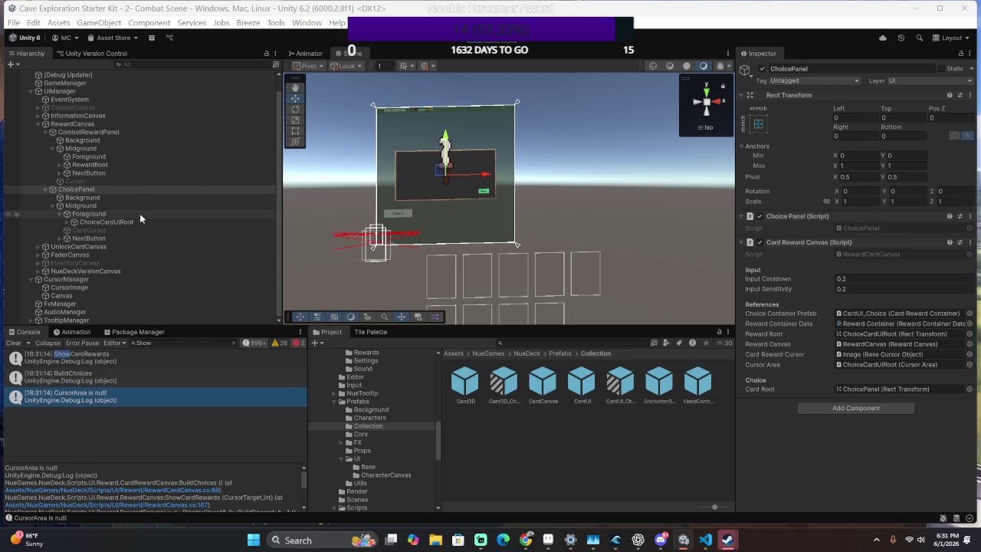
# Inspect ChoiceCardUIRoot and its Image child's sprite and cursor settings, then exit Play mode.
pyautogui.click(63, 222)
pyautogui.click(68, 222)
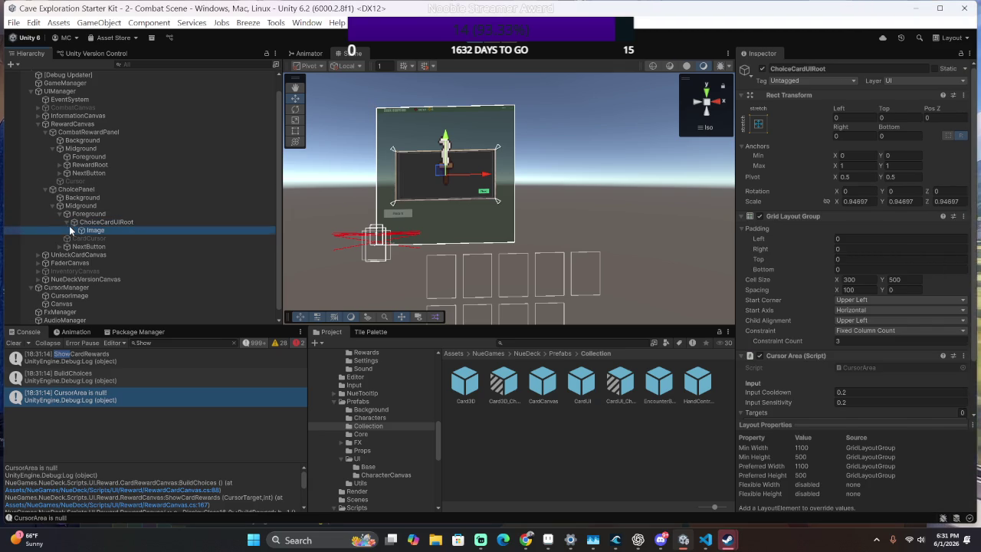
pyautogui.click(70, 229)
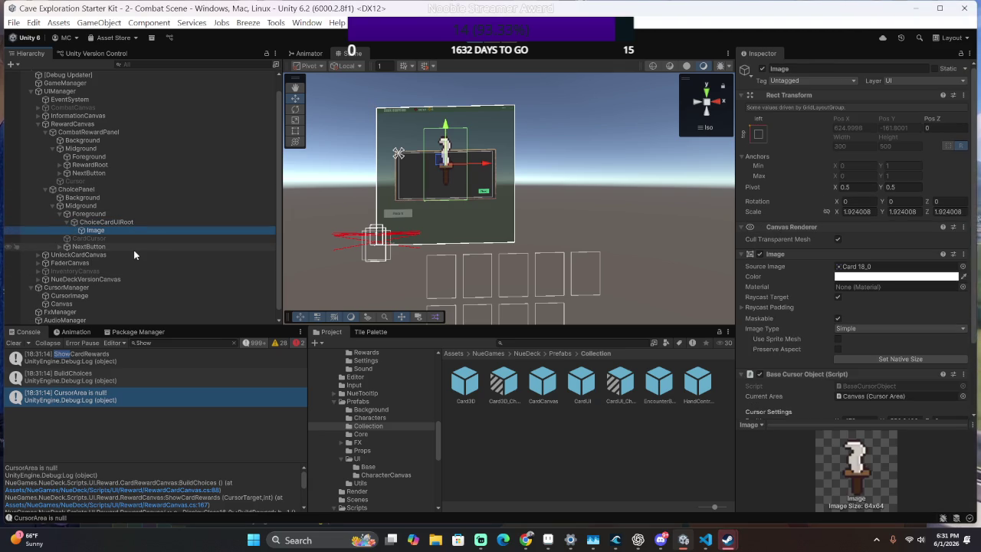
pyautogui.click(138, 221)
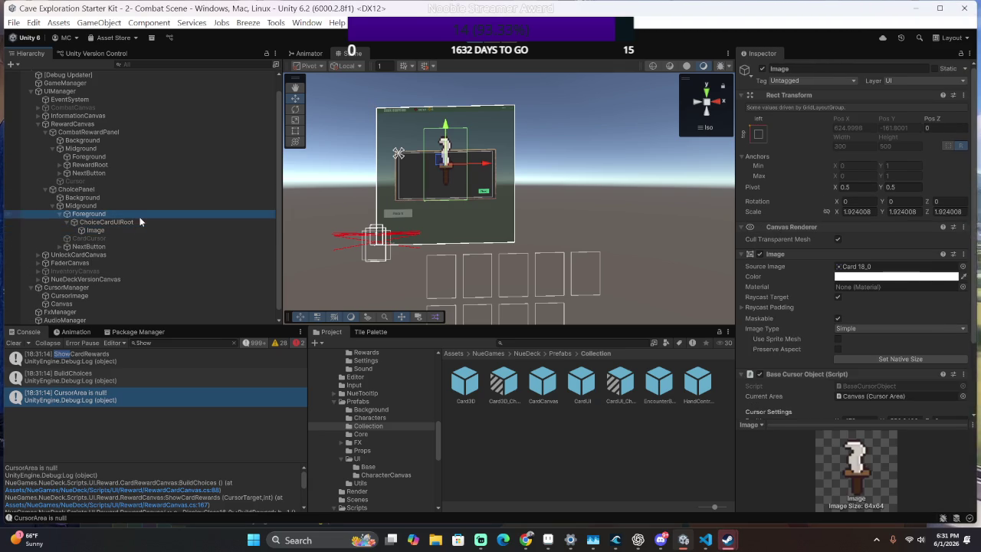
pyautogui.click(132, 229)
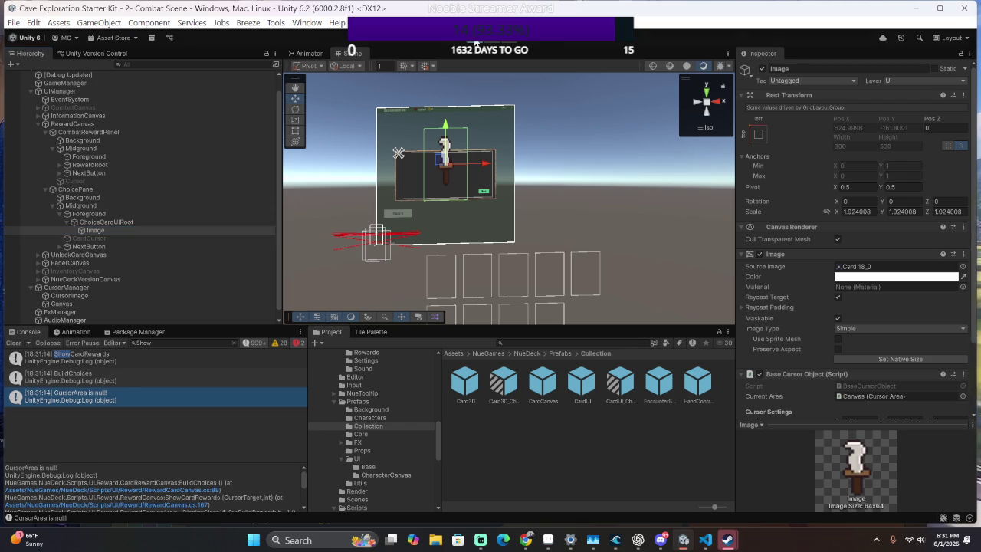
pyautogui.hotkey('ctrl', 'p')
pyautogui.hotkey('alt', 'Tab')
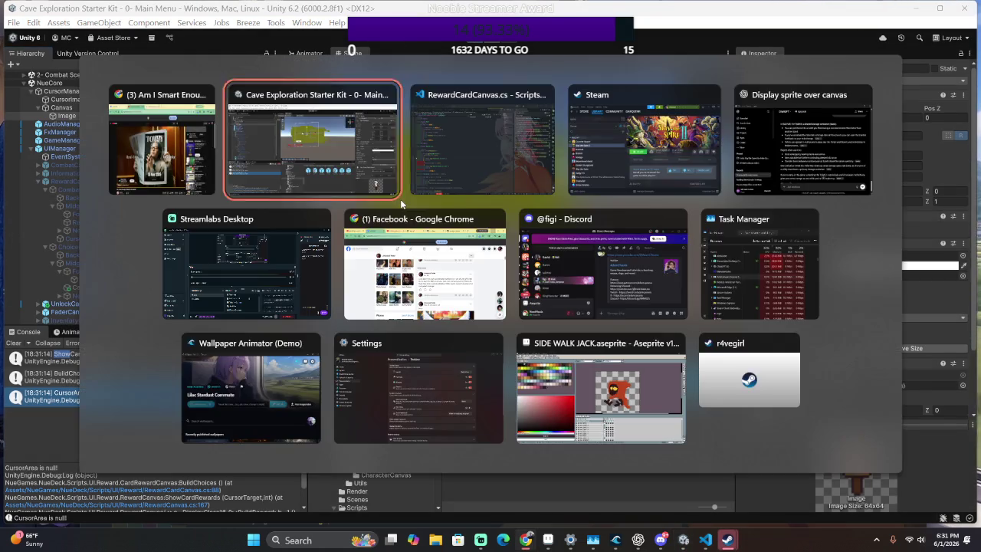
# Delete the standalone cursorArea.Clear() line from BuildChoices.
pyautogui.scroll(-3, 383, 375)
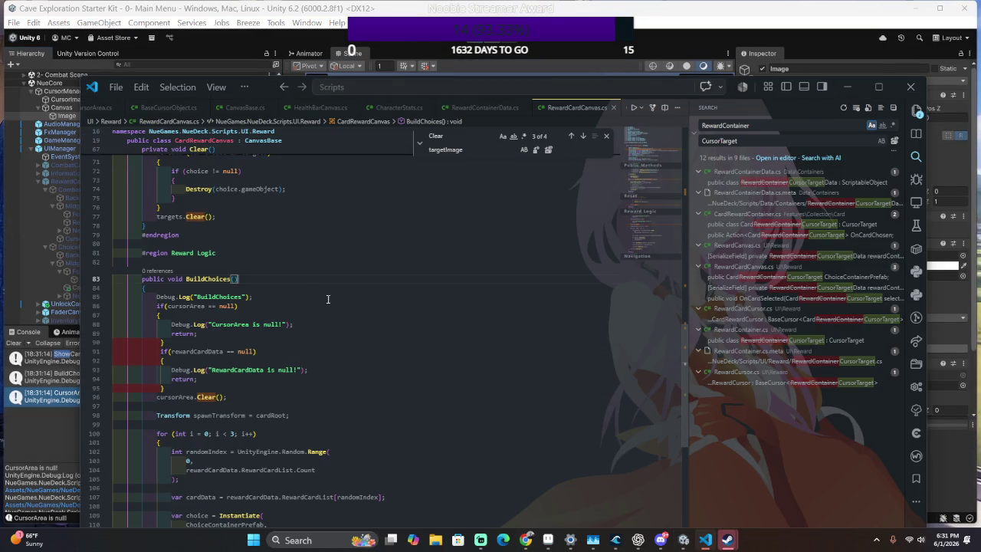
pyautogui.click(233, 296)
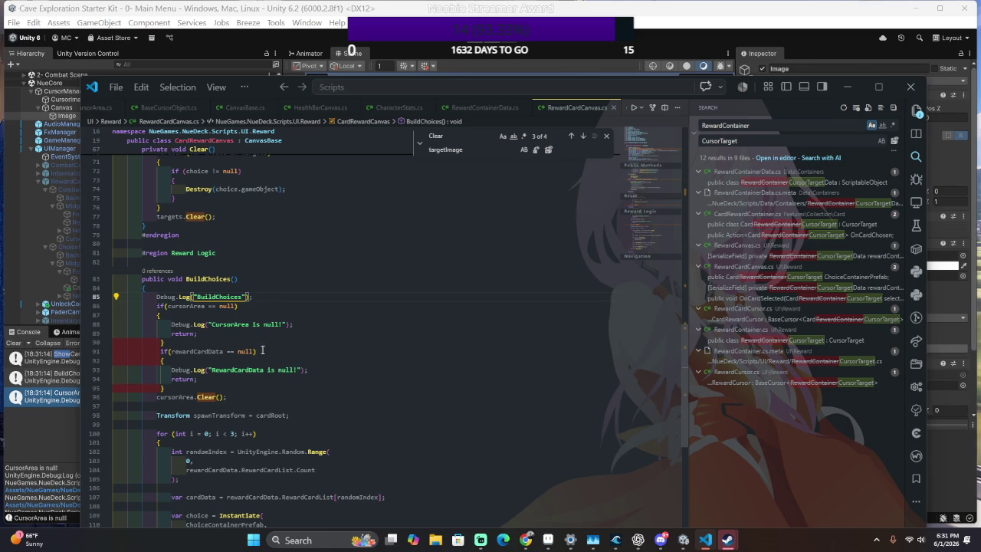
pyautogui.click(406, 363)
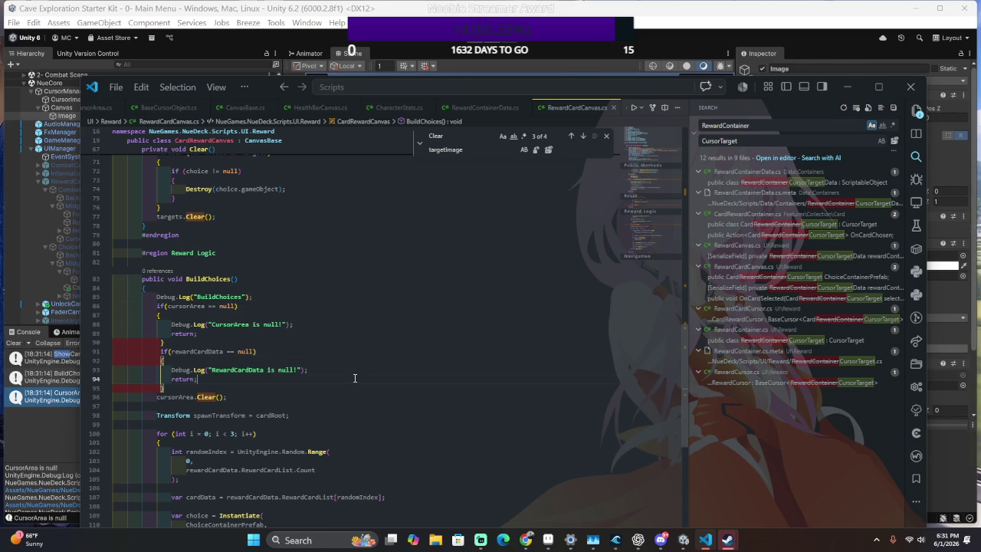
pyautogui.press('Up')
pyautogui.press('Up')
pyautogui.press('Up')
pyautogui.click(287, 387)
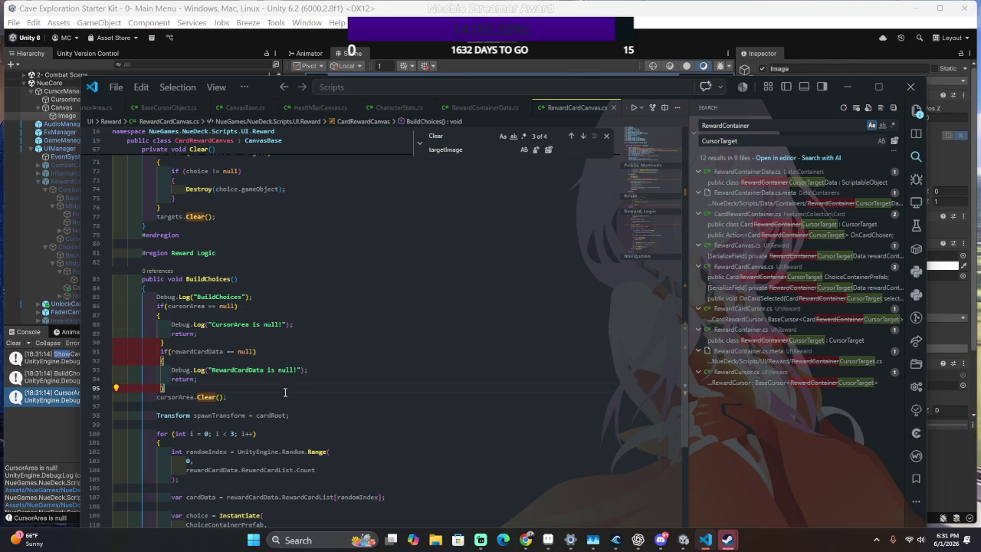
pyautogui.moveTo(284, 396); pyautogui.dragTo(286, 391)
pyautogui.hotkey('ctrl', 'c')
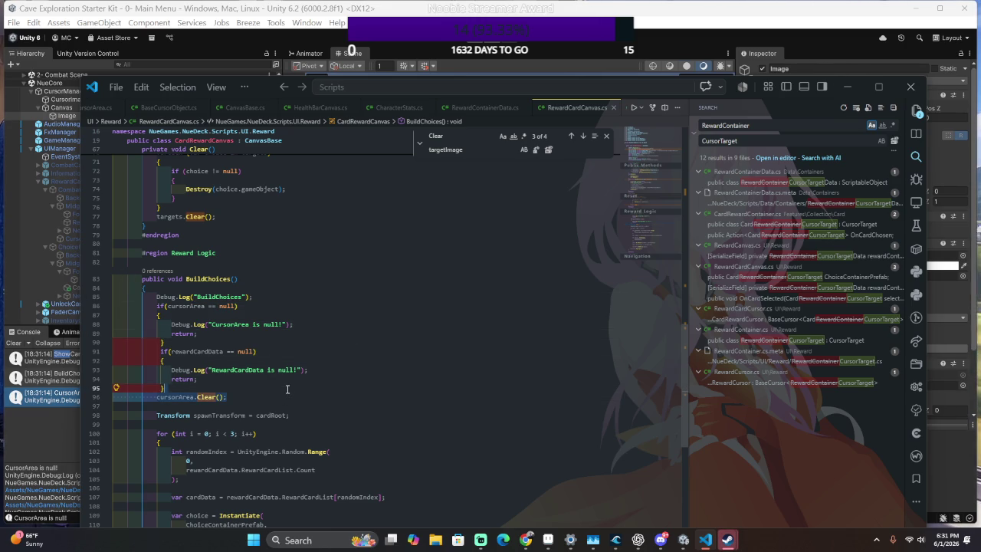
pyautogui.press('BackSpace')
# Add an else block after the cursorArea null check that calls cursorArea.Clear().
pyautogui.moveTo(209, 324); pyautogui.dragTo(198, 334)
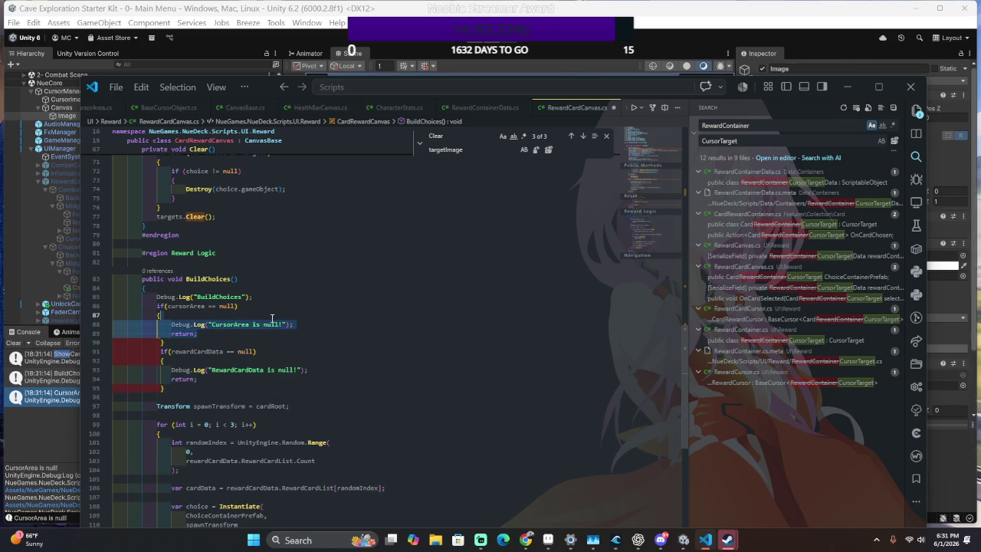
pyautogui.click(361, 323)
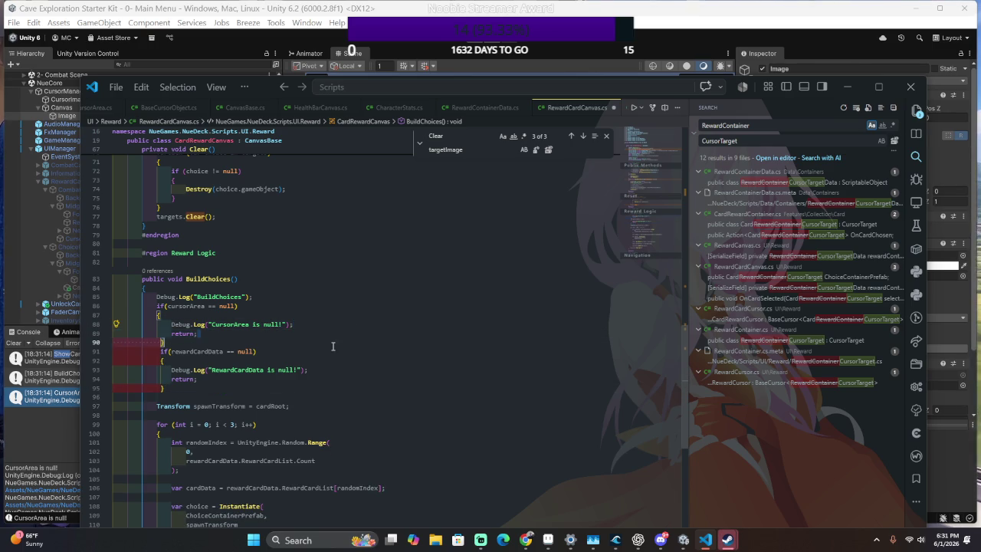
pyautogui.click(261, 339)
pyautogui.write('else')
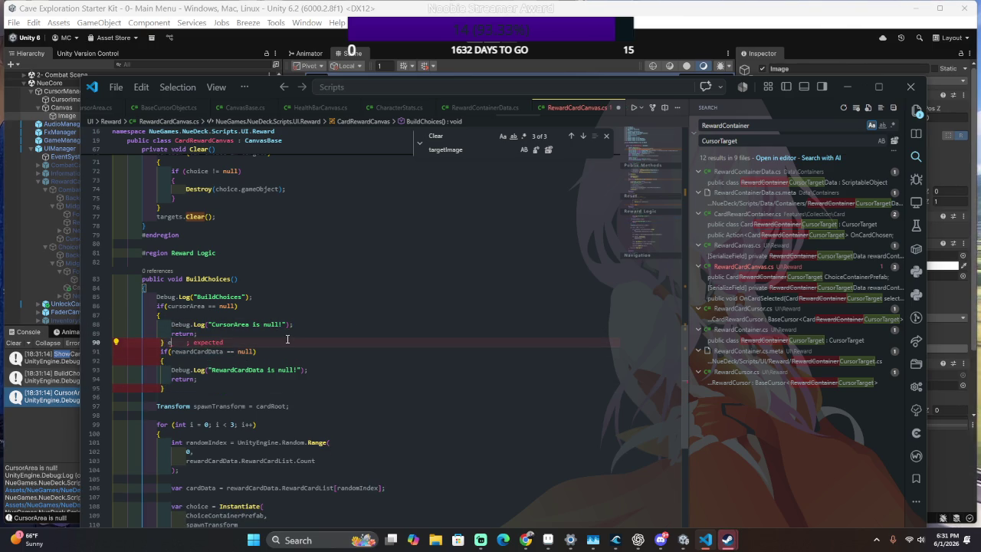
pyautogui.press('Return')
pyautogui.write('{')
pyautogui.press('Return')
pyautogui.hotkey('ctrl', 'v')
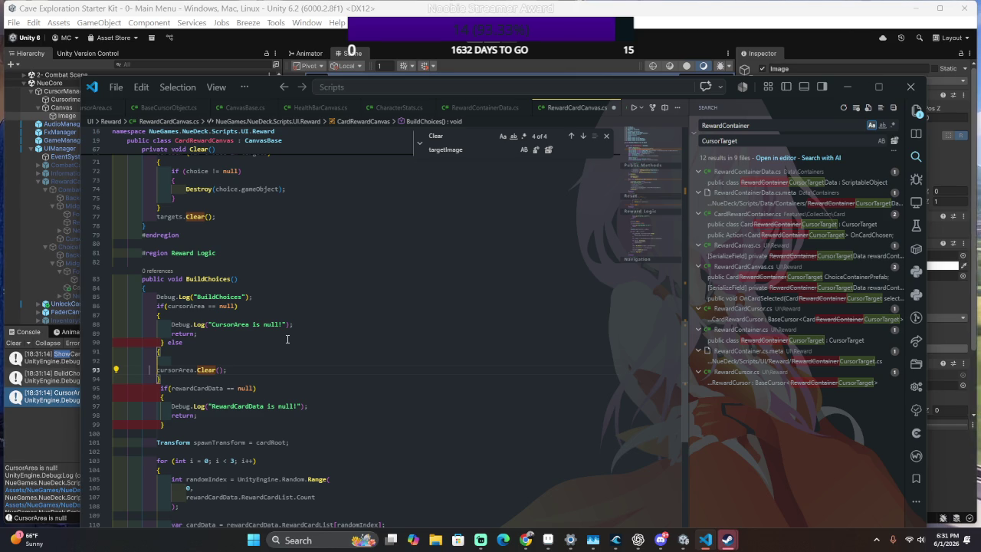
pyautogui.press('Tab')
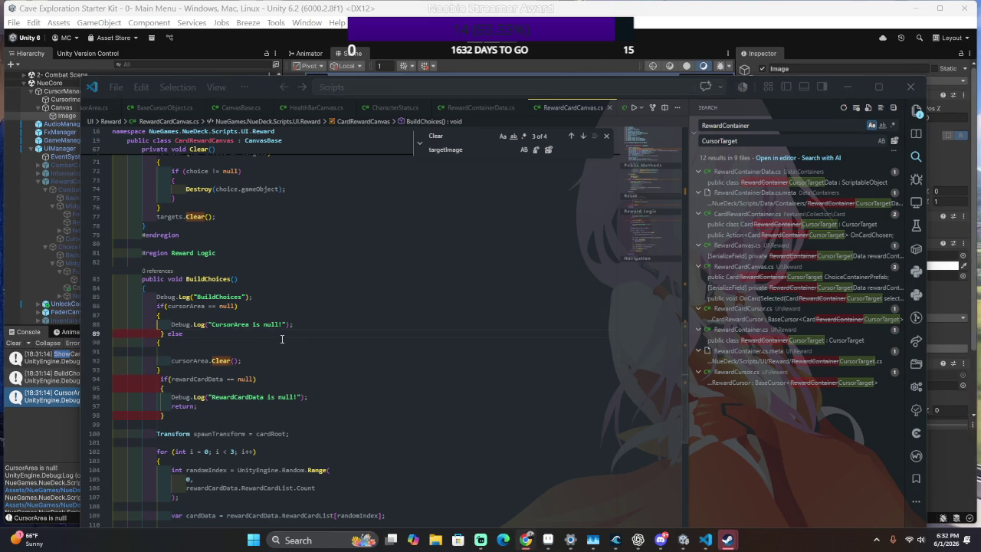
pyautogui.hotkey('alt', 'Tab')
pyautogui.hotkey('alt', 'Tab')
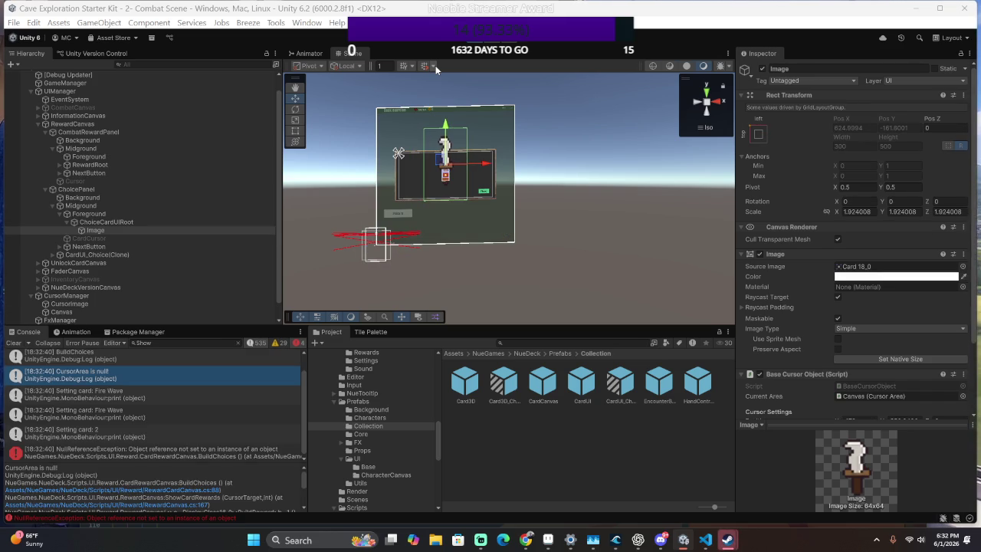
# Show the stack trace of the NullReferenceException thrown from BuildChoices line 120.
pyautogui.click(100, 452)
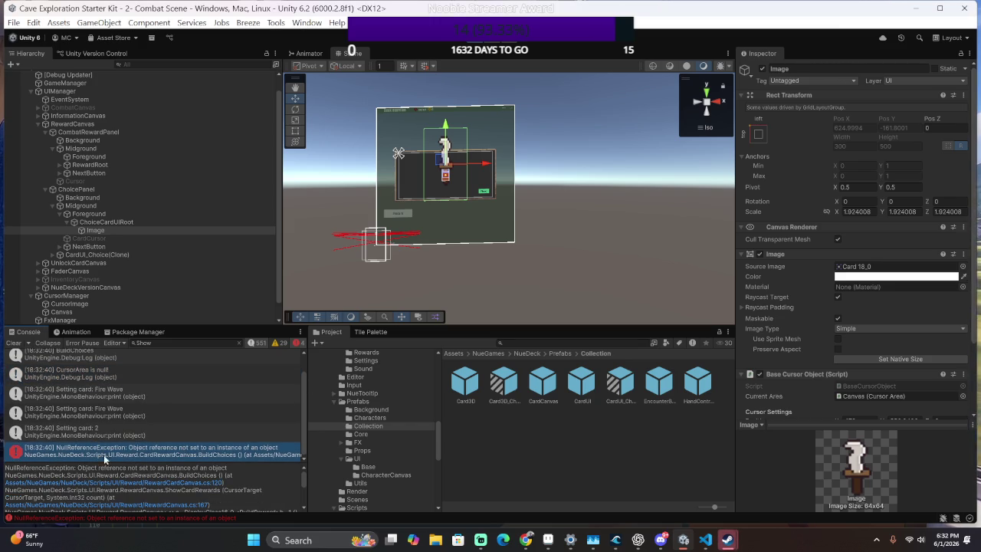
# Open the failing line in RewardCardCanvas.cs and inspect the cursorArea.Highlight call.
pyautogui.click(197, 484)
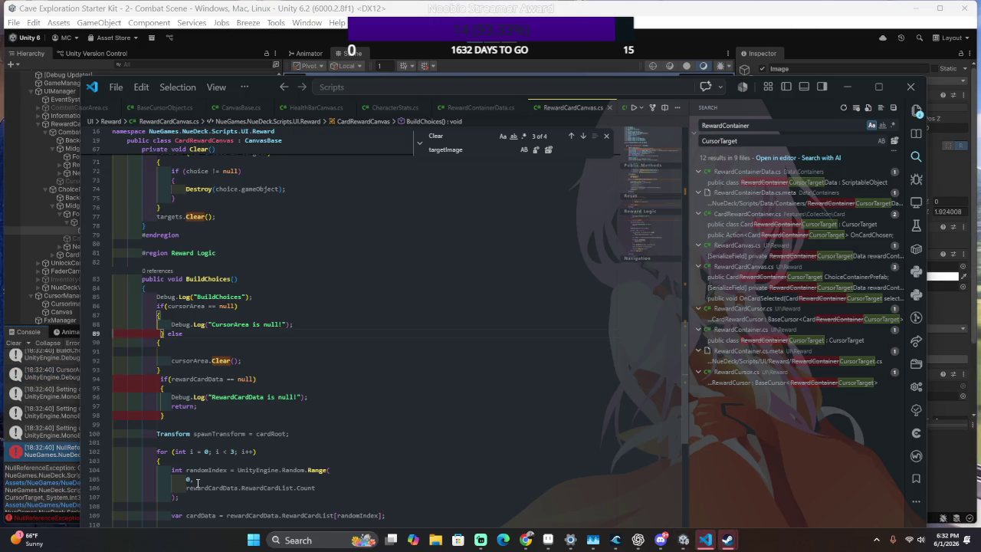
pyautogui.scroll(-3, 128, 432)
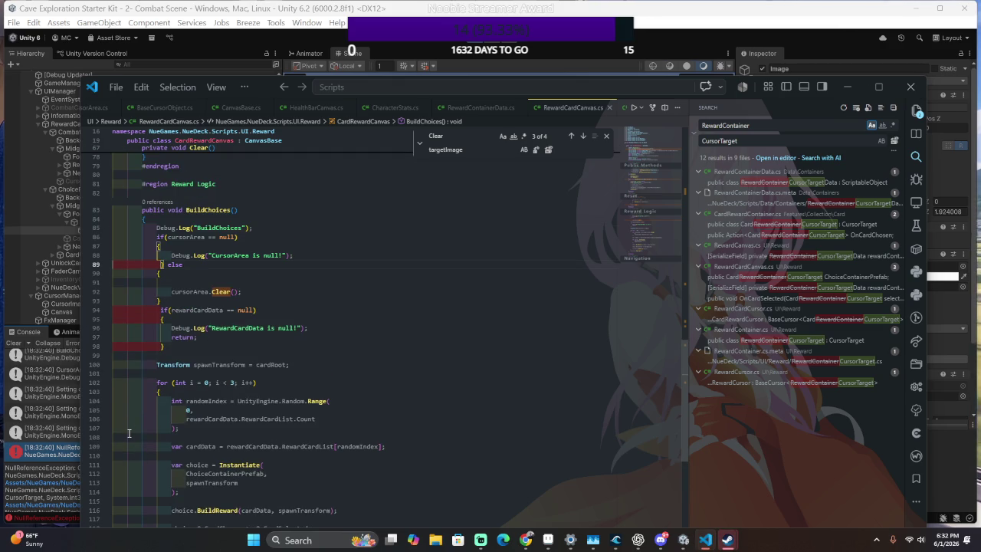
pyautogui.scroll(-4, 187, 430)
pyautogui.click(191, 427)
pyautogui.click(344, 409)
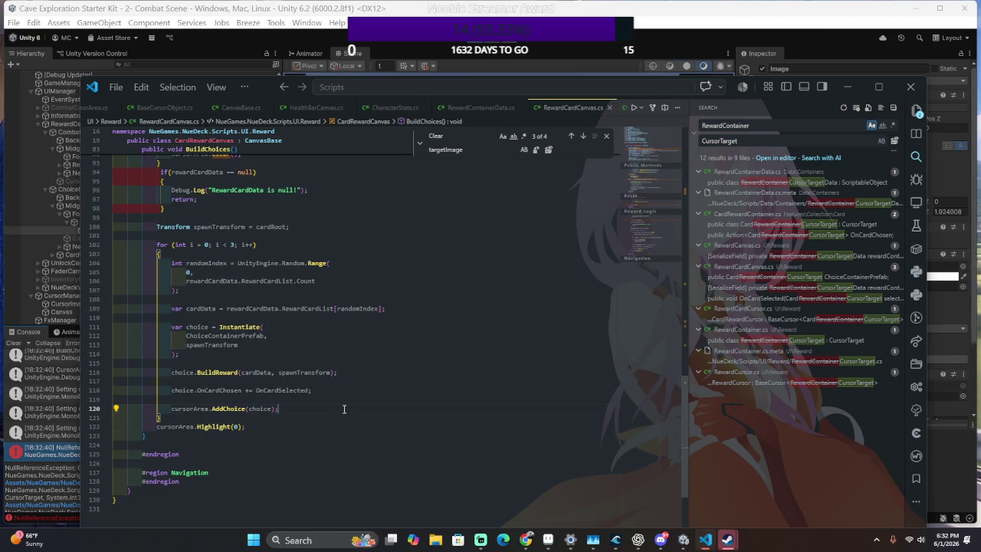
pyautogui.click(360, 414)
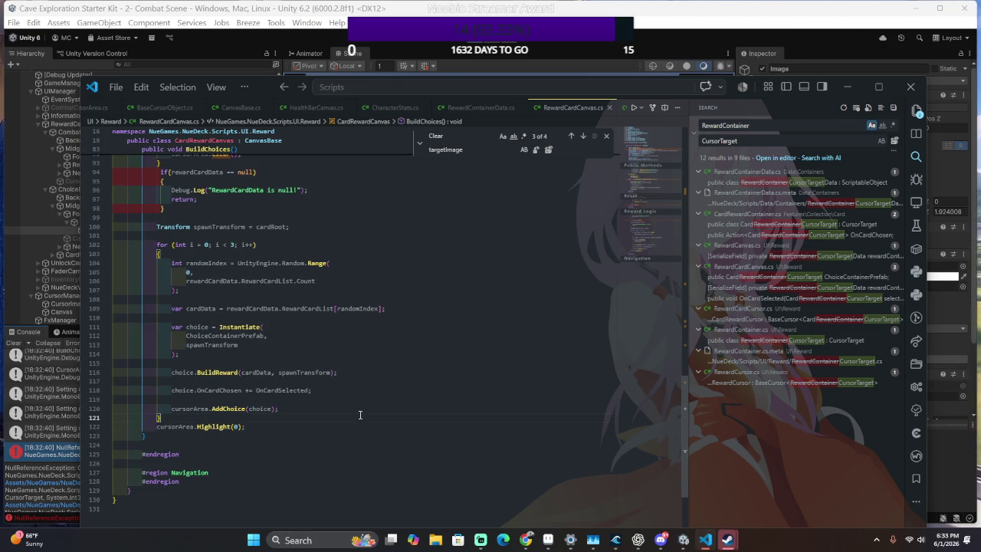
# Remove the blank lines inside the BuildChoices loop and the file's empty last line.
pyautogui.hotkey('shift', 'Up')
pyautogui.hotkey('shift', 'Up')
pyautogui.hotkey('shift', 'Up')
pyautogui.press('Up')
pyautogui.click(459, 384)
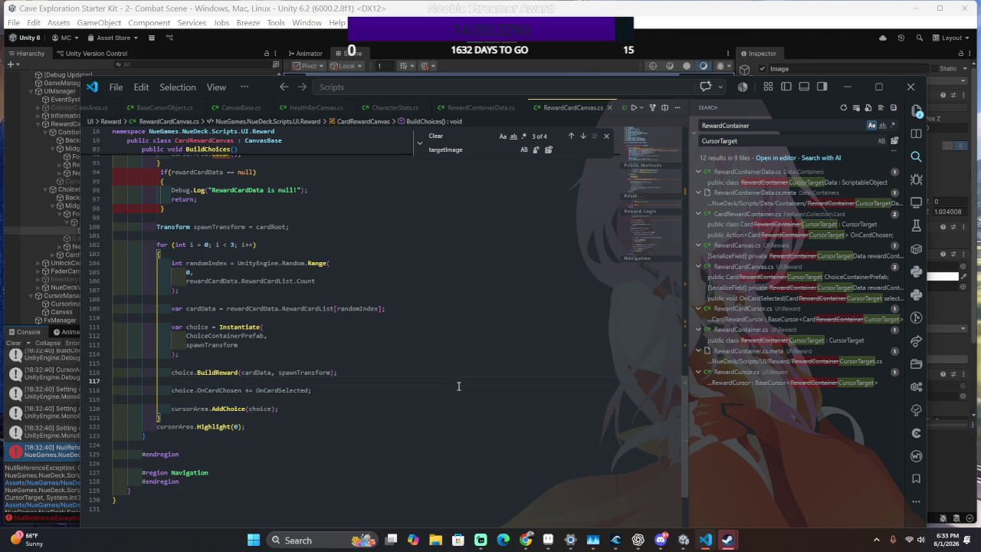
pyautogui.press('BackSpace')
pyautogui.press('Down')
pyautogui.press('Down')
pyautogui.press('BackSpace')
pyautogui.press('Up')
pyautogui.press('Up')
pyautogui.press('Up')
pyautogui.press('BackSpace')
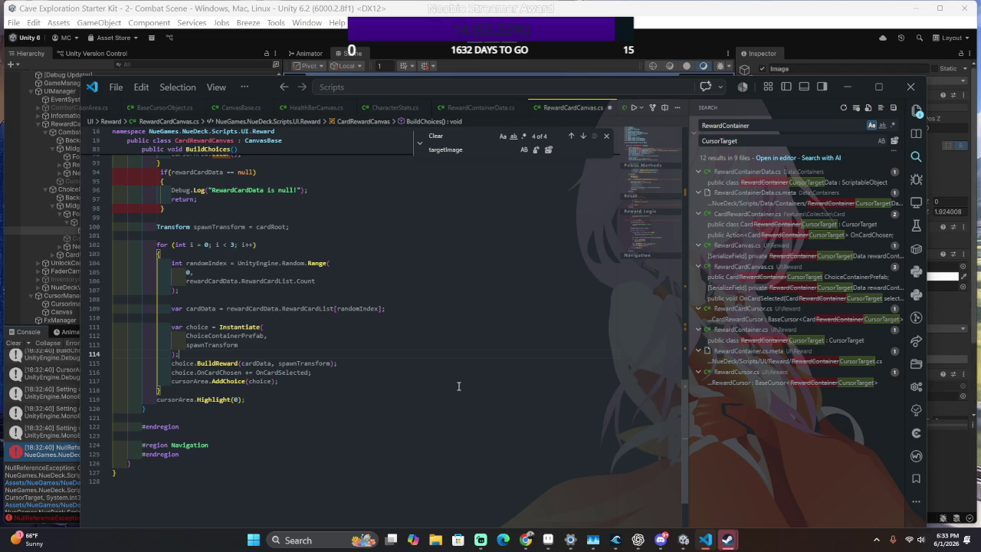
pyautogui.press('Up')
pyautogui.press('Up')
pyautogui.press('Up')
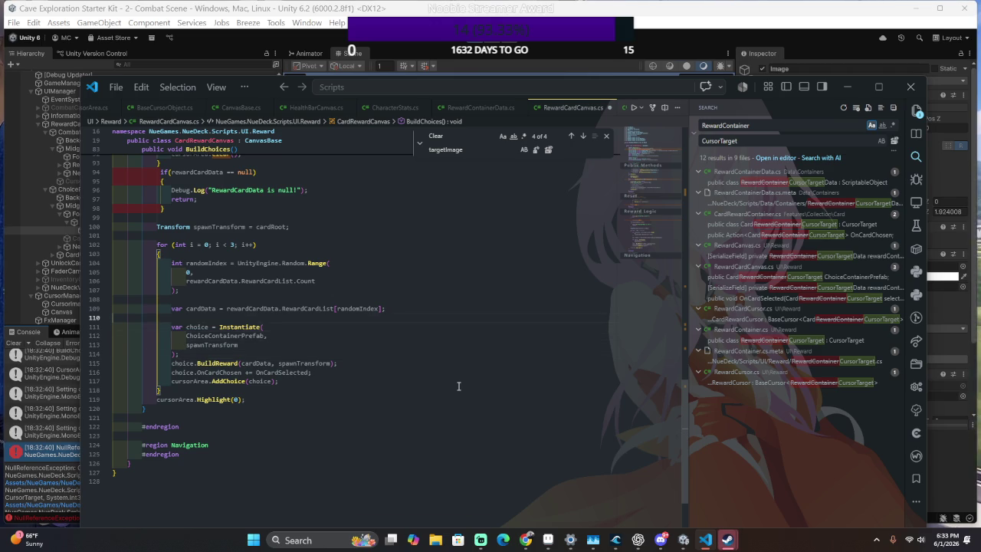
pyautogui.press('BackSpace')
pyautogui.press('Up')
pyautogui.press('BackSpace')
pyautogui.press('Down')
pyautogui.press('Down')
pyautogui.press('Down')
pyautogui.press('Down')
pyautogui.press('Down')
pyautogui.press('Down')
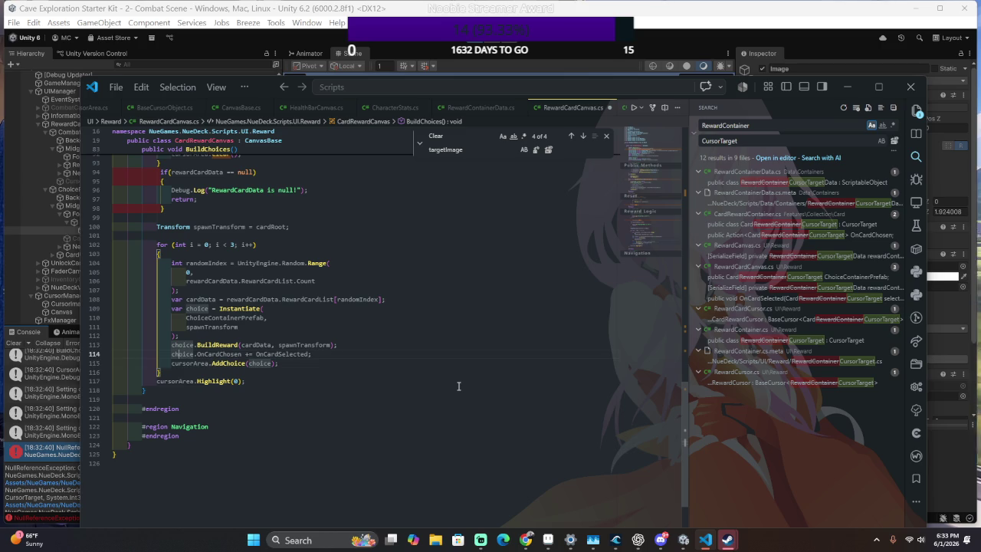
pyautogui.press('Down')
pyautogui.press('Down')
pyautogui.press('Down')
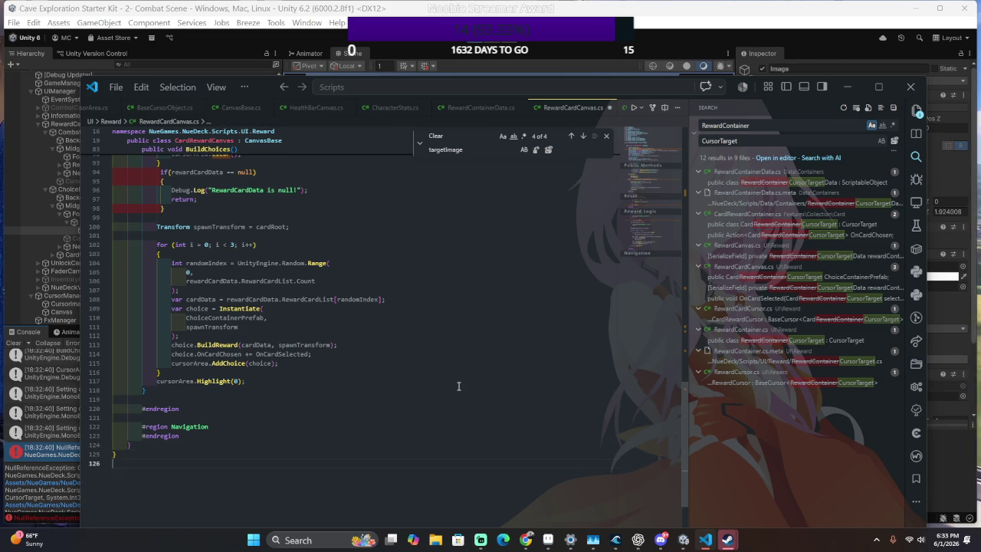
pyautogui.press('BackSpace')
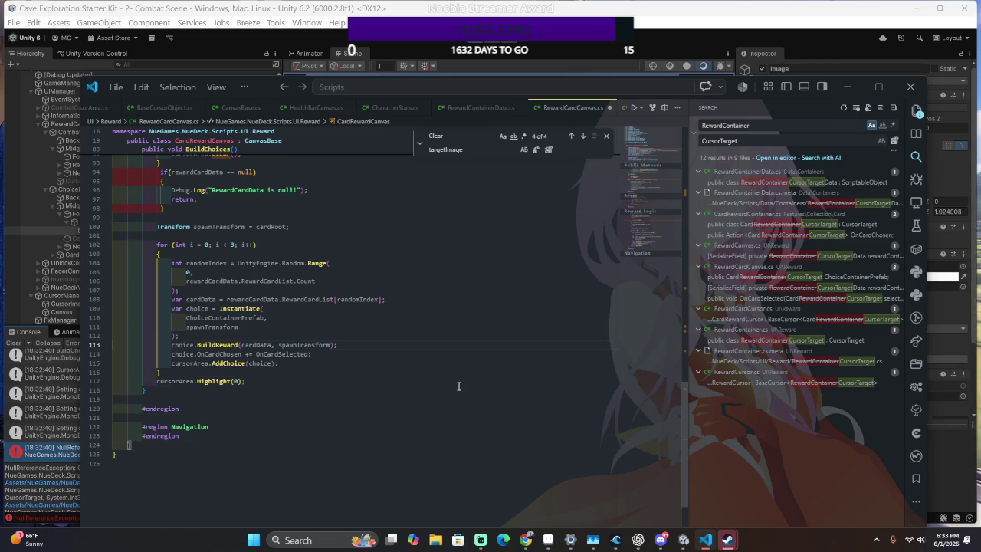
# Review the BuildChoices loop and Highlight call, recompiling in Unity in between.
pyautogui.scroll(5, 459, 385)
pyautogui.press('Down')
pyautogui.press('Down')
pyautogui.press('Down')
pyautogui.press('Down')
pyautogui.press('Down')
pyautogui.press('Down')
pyautogui.press('Down')
pyautogui.press('Down')
pyautogui.press('Down')
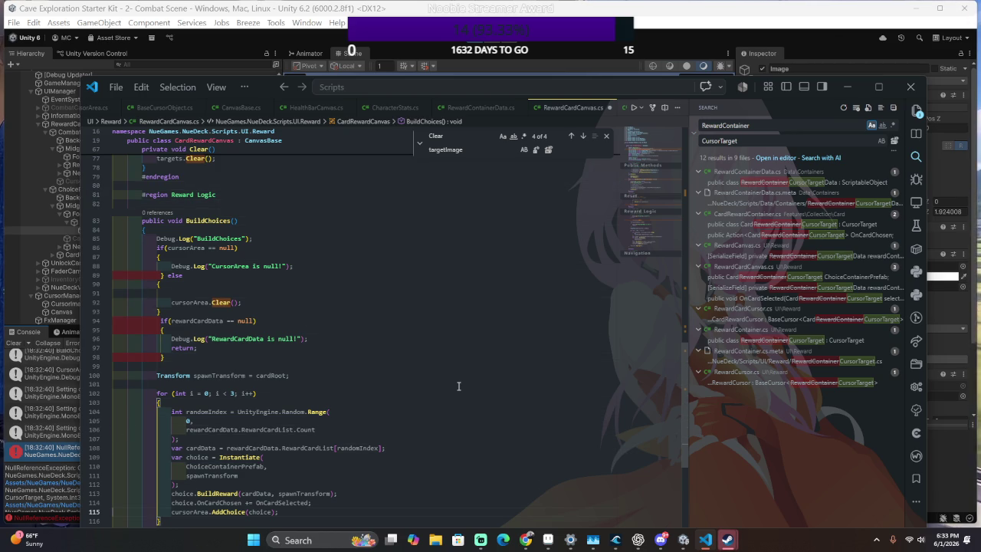
pyautogui.press('Down')
pyautogui.press('Down')
pyautogui.press('Down')
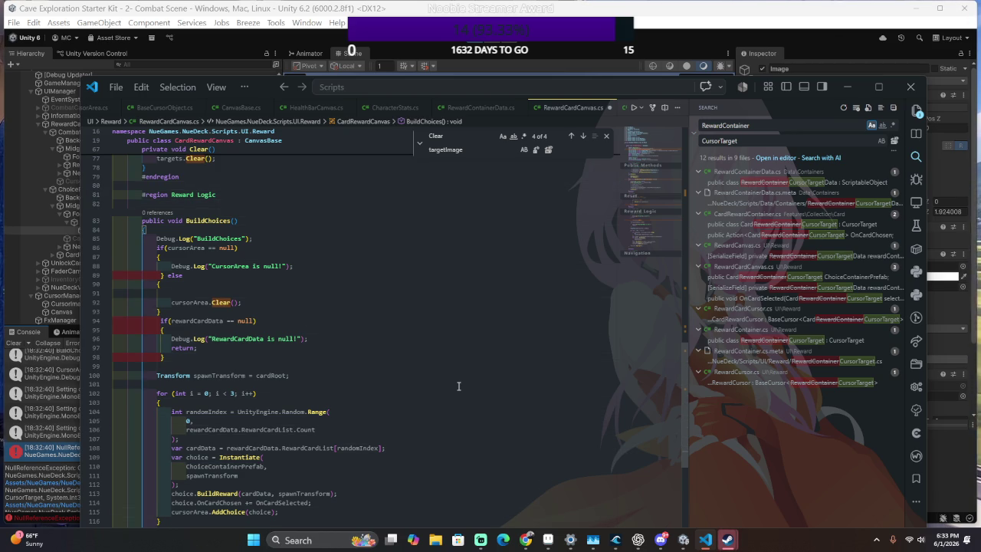
pyautogui.press('Up')
pyautogui.press('Up')
pyautogui.press('Up')
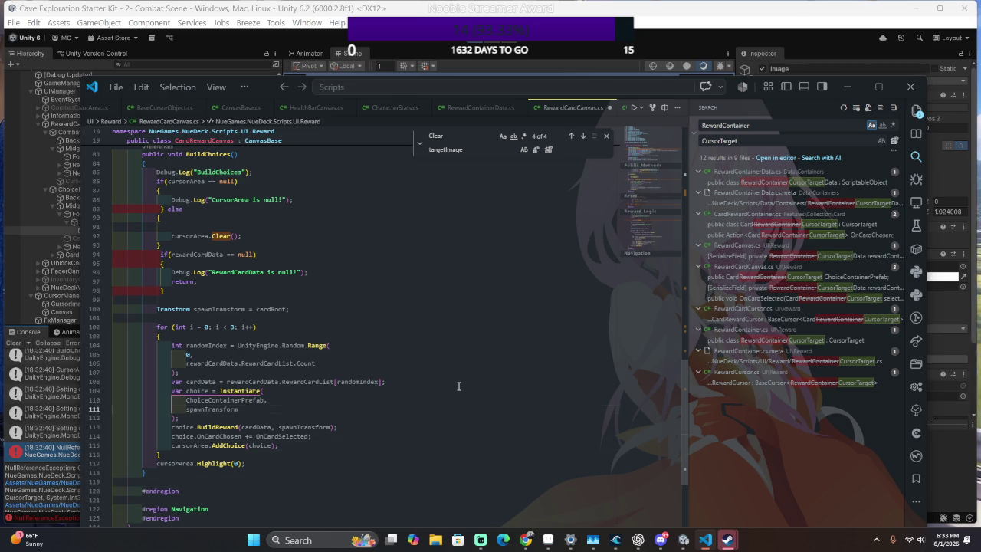
pyautogui.press('Down')
pyautogui.press('Down')
pyautogui.press('Down')
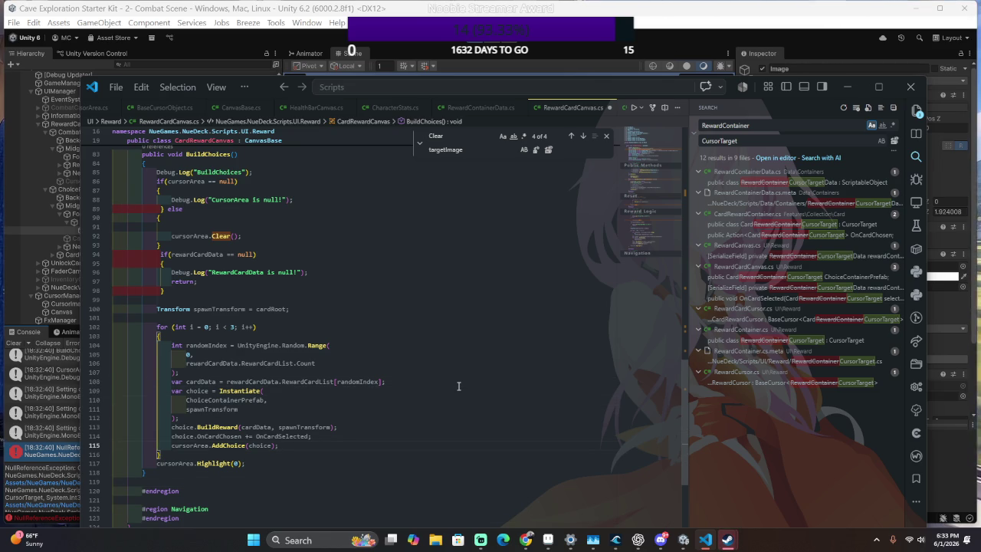
pyautogui.press('Down')
pyautogui.press('Down')
pyautogui.press('Down')
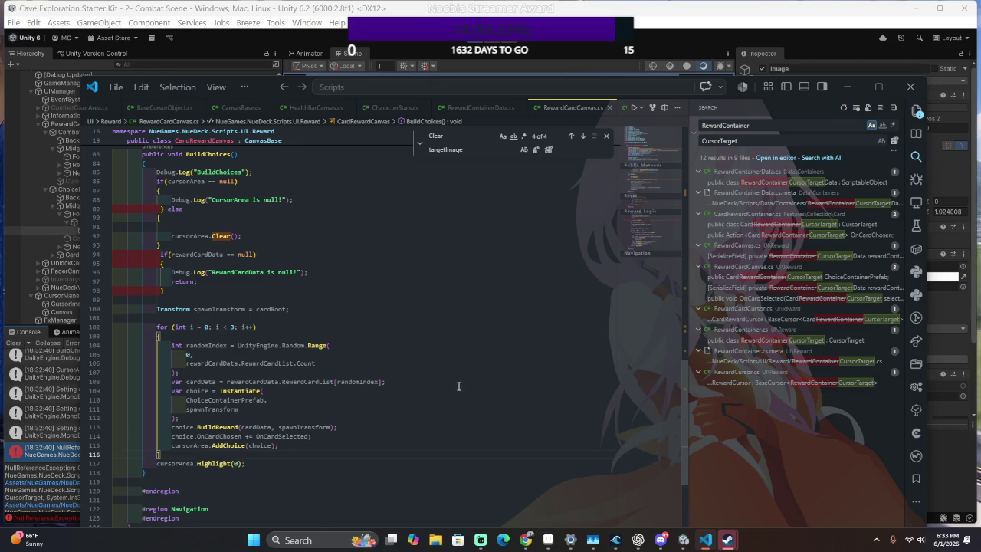
pyautogui.press('Down')
pyautogui.press('Down')
pyautogui.press('Down')
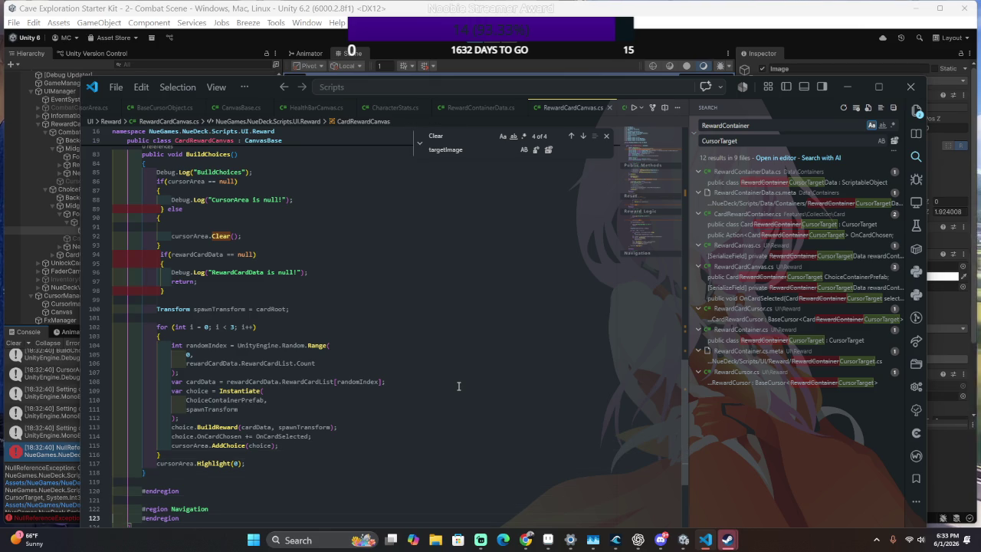
pyautogui.press('Up')
pyautogui.press('Up')
pyautogui.press('Up')
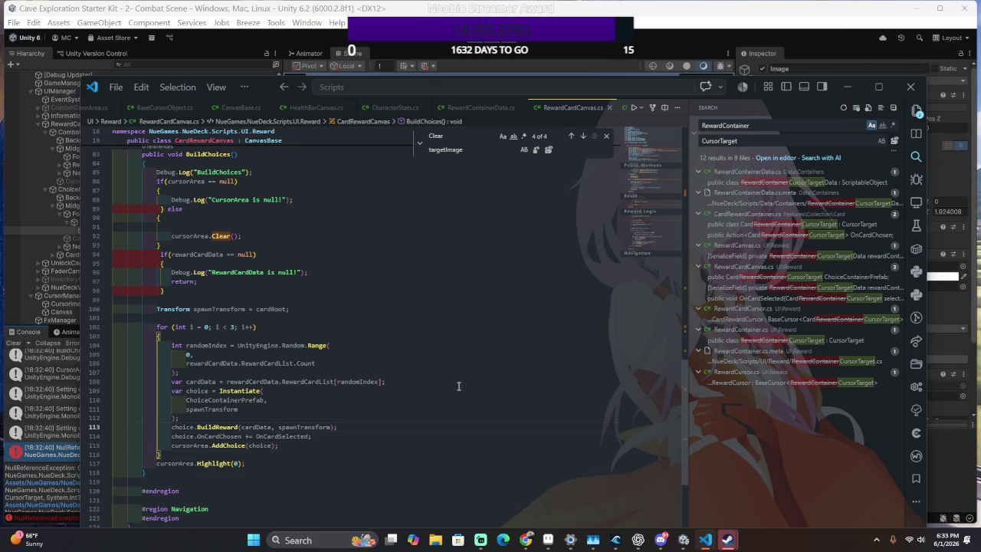
pyautogui.press('Down')
pyautogui.press('Down')
pyautogui.press('Down')
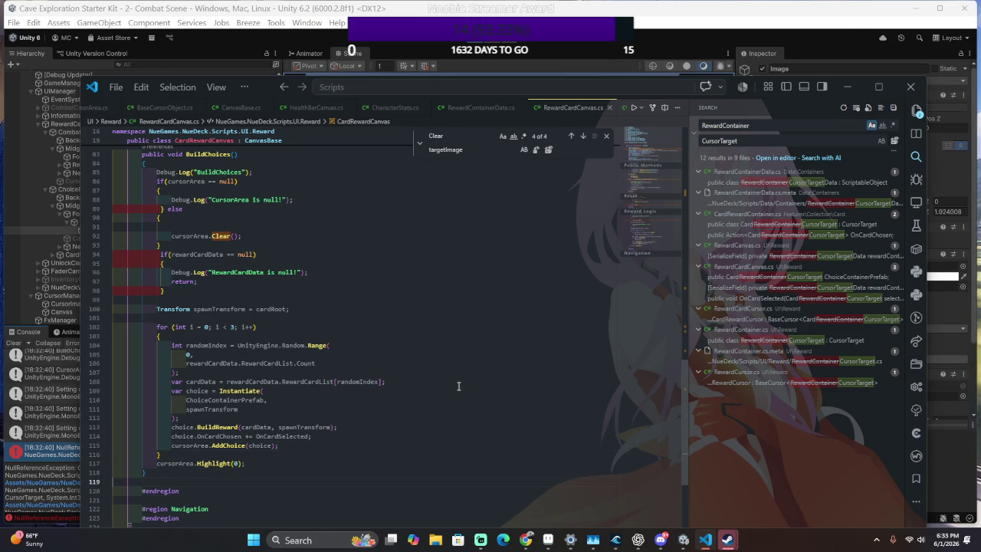
pyautogui.hotkey('alt', 'Tab')
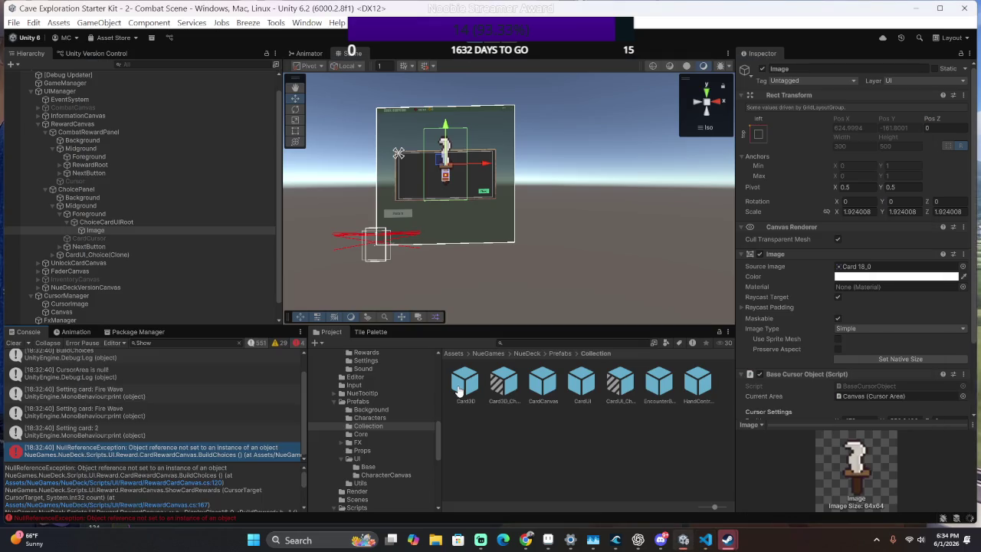
pyautogui.hotkey('alt', 'Tab')
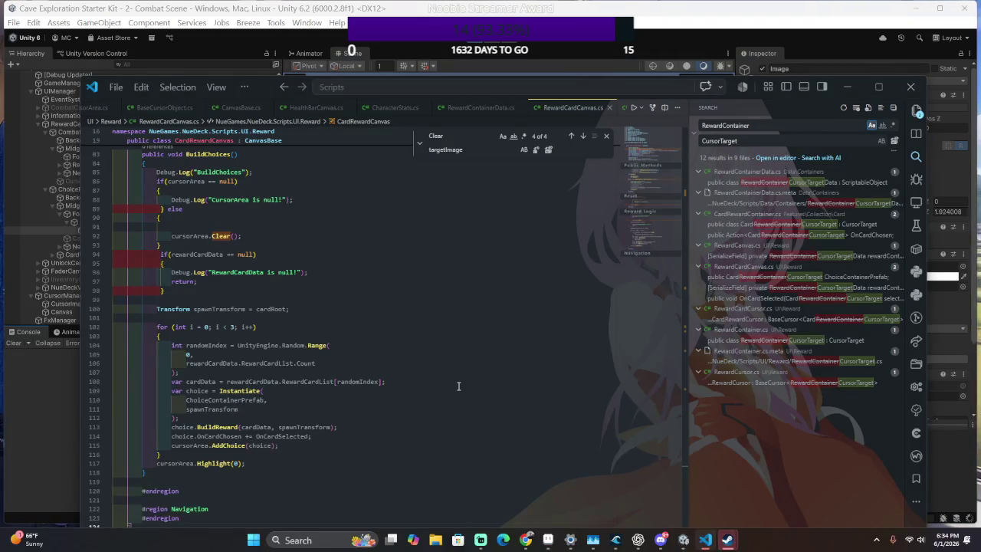
pyautogui.press('Up')
pyautogui.press('Up')
pyautogui.press('Up')
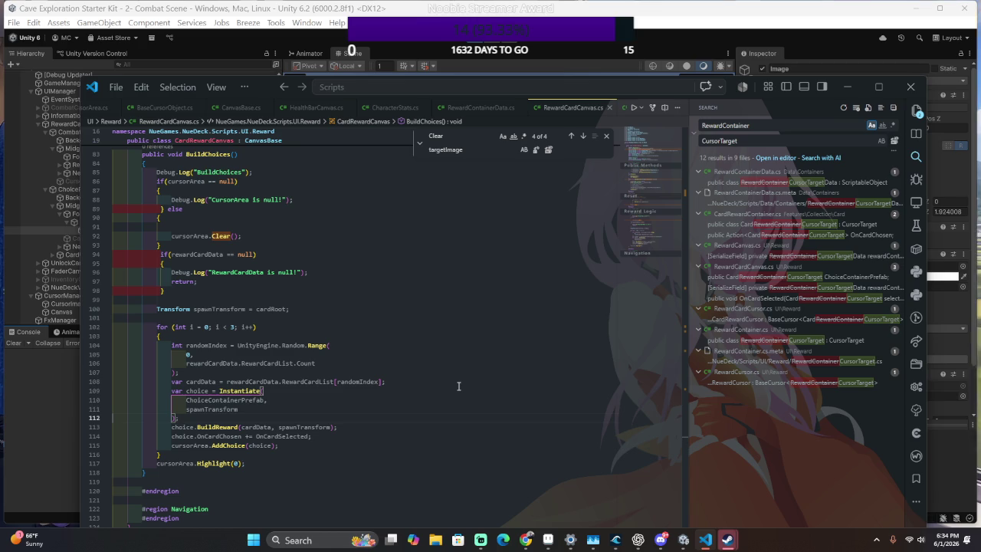
pyautogui.press('Down')
pyautogui.press('Down')
pyautogui.press('Down')
pyautogui.press('Down')
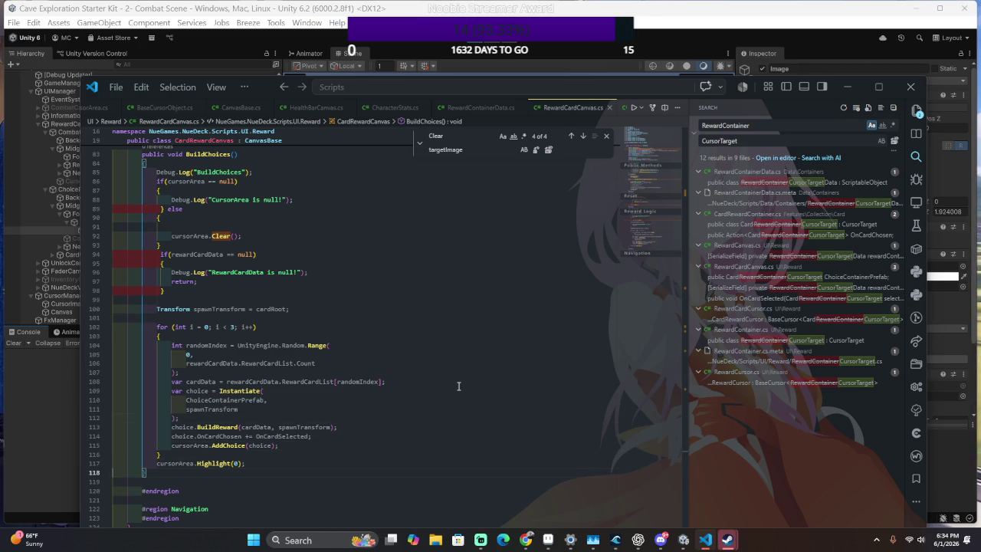
pyautogui.press('Up')
pyautogui.press('Up')
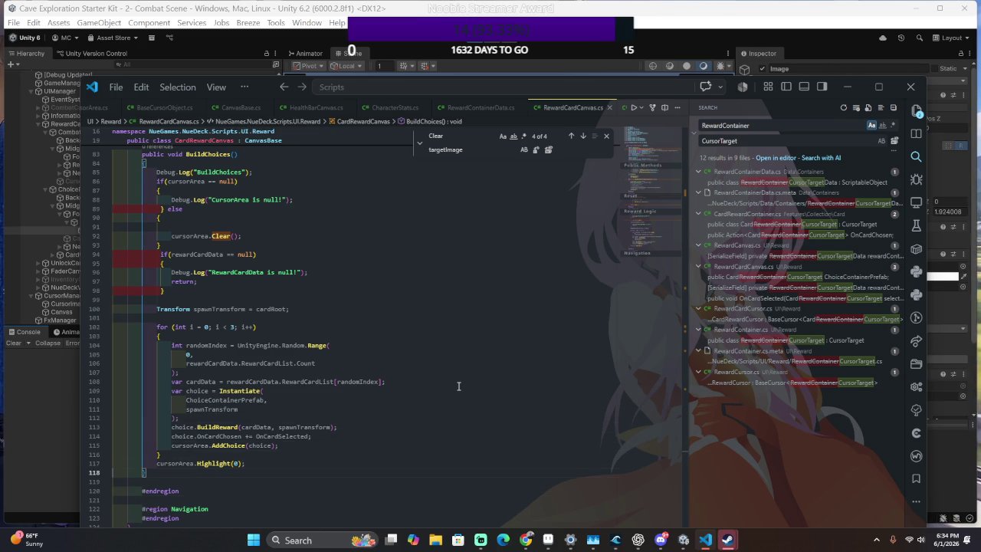
pyautogui.press('Down')
# Comment out cursorArea.Highlight(0) on line 117 with Ctrl+/ and let Unity recompile.
pyautogui.scroll(-5, 452, 383)
pyautogui.scroll(2, 453, 383)
pyautogui.click(261, 359)
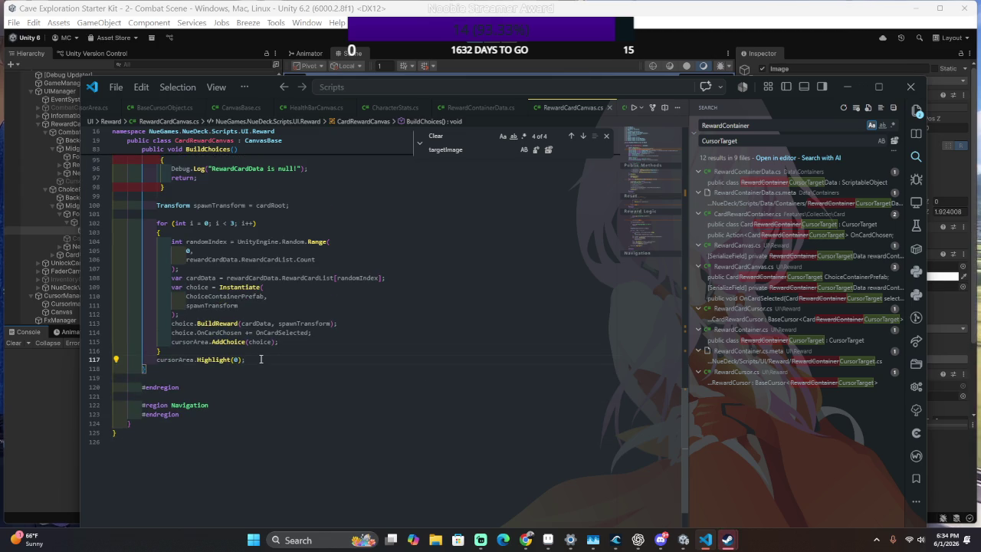
pyautogui.scroll(1, 215, 394)
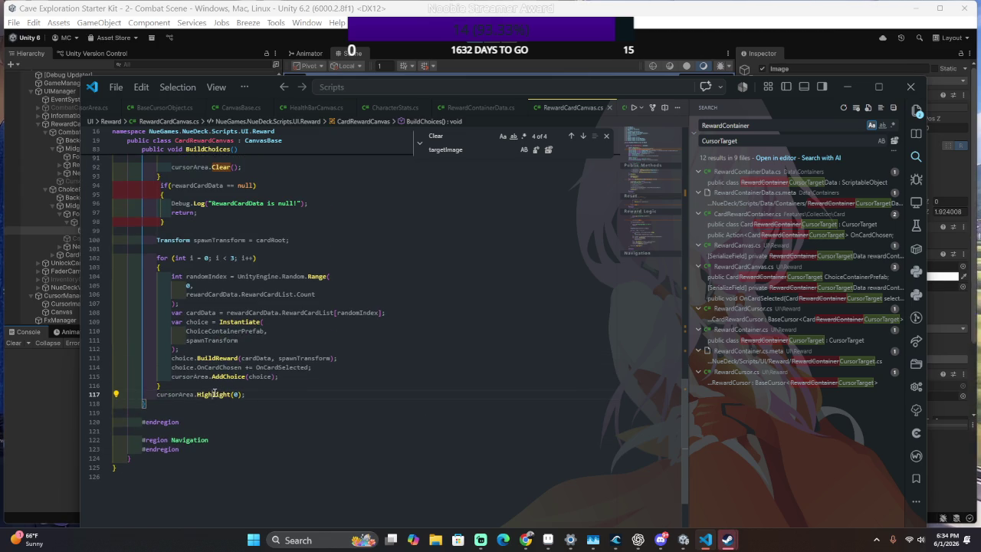
pyautogui.scroll(1, 216, 394)
pyautogui.scroll(-1, 293, 394)
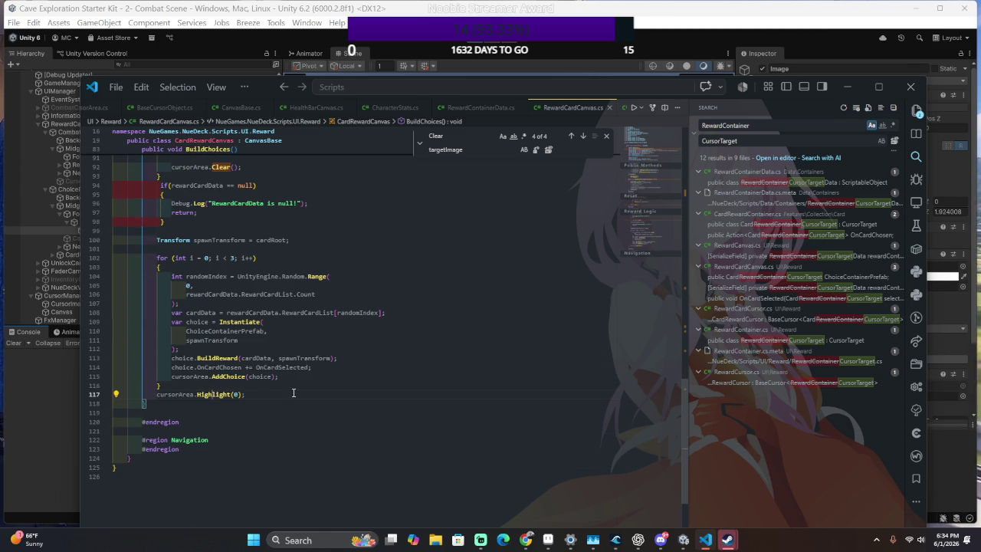
pyautogui.hotkey('ctrl', '/')
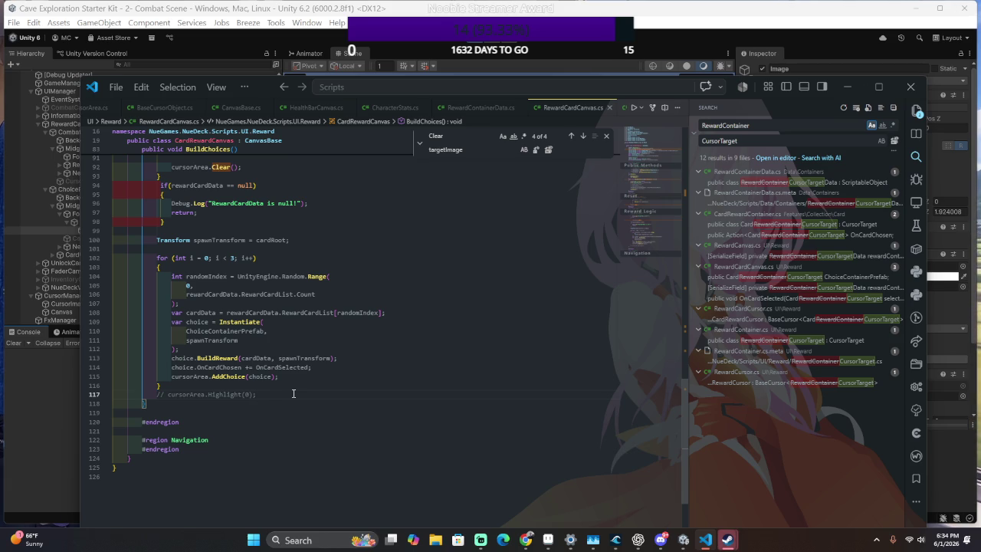
pyautogui.hotkey('alt', 'Tab')
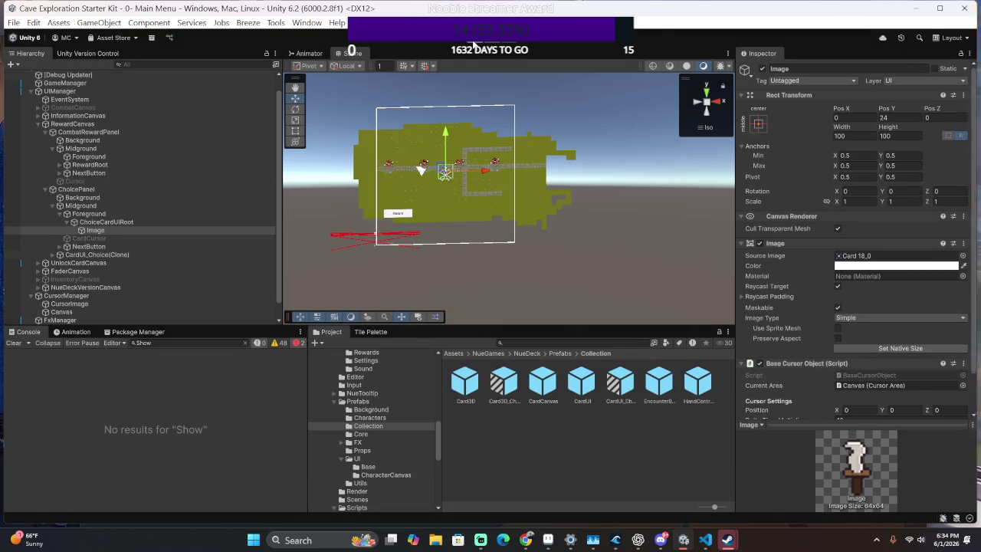
# Rerun the scene, note the line 115 NullReferenceException, and return to RewardCardCanvas.cs.
pyautogui.click(473, 44)
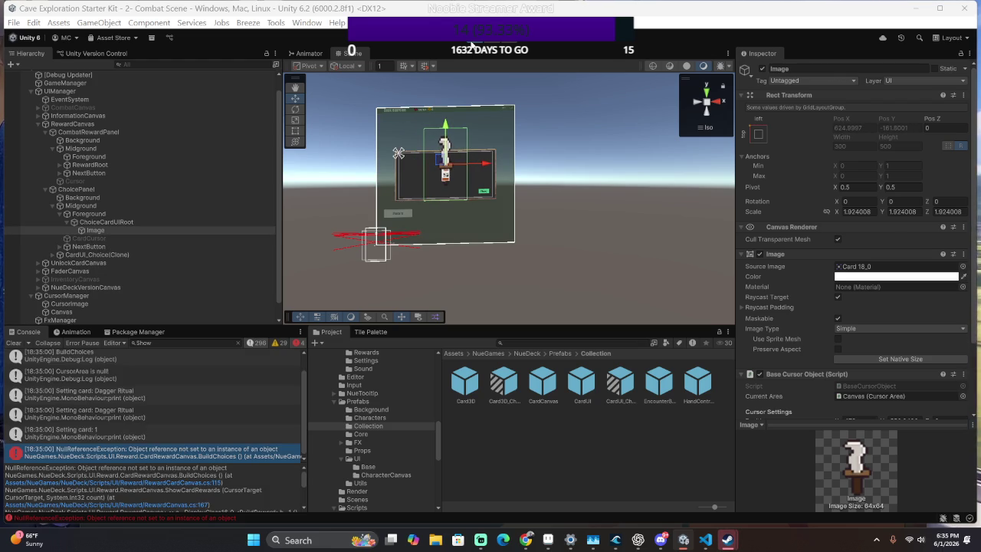
pyautogui.hotkey('alt', 'Tab')
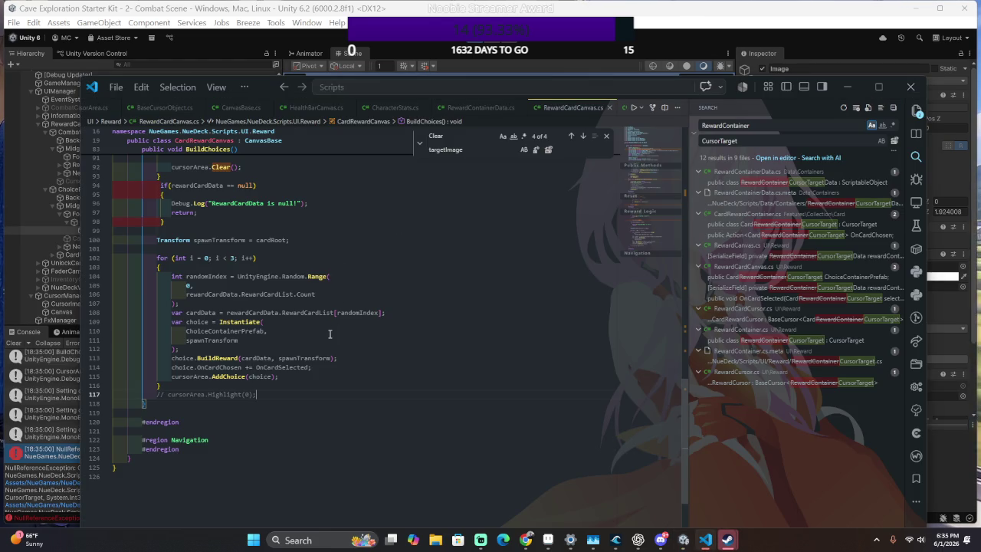
# Trace the line 115 exception to cursorArea.AddChoice(choice) and the cursorArea field declaration.
pyautogui.tripleClick(325, 376)
pyautogui.click(326, 377)
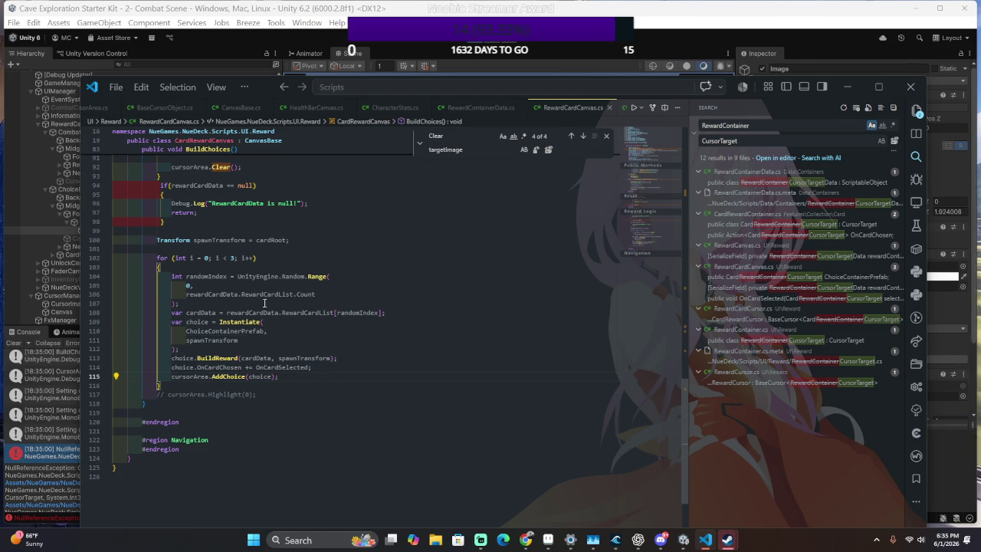
pyautogui.click(36, 458)
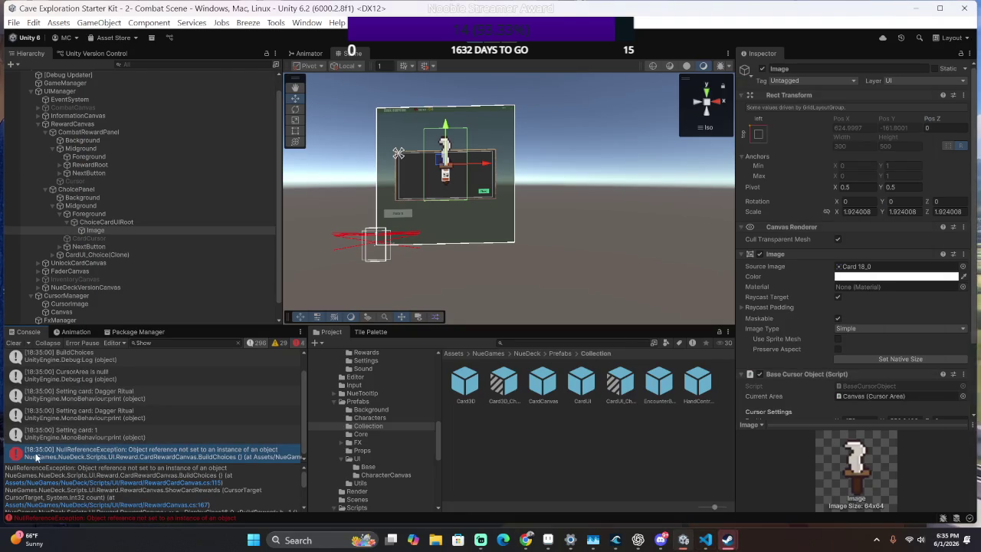
pyautogui.click(199, 483)
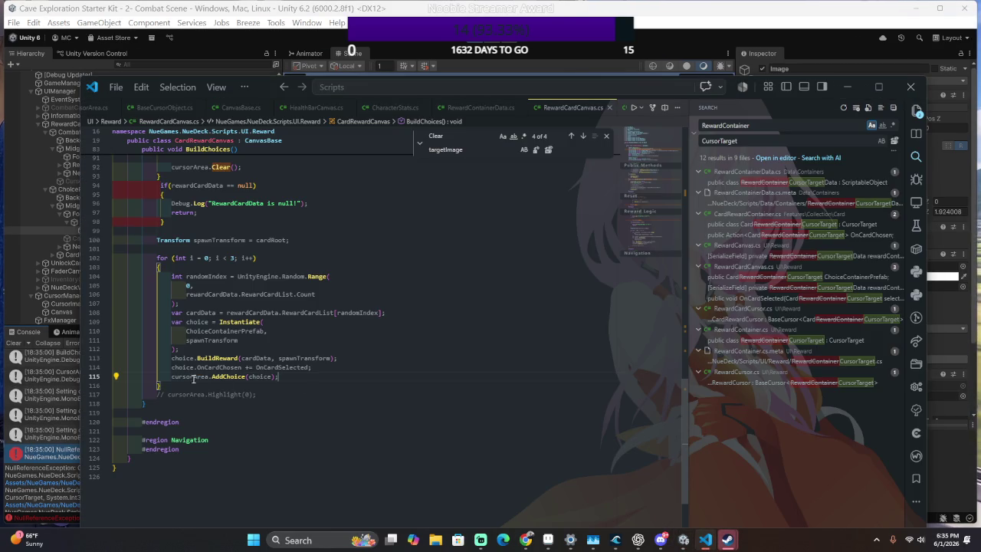
pyautogui.keyDown('ctrl'); pyautogui.click(192, 376); pyautogui.keyUp('ctrl')
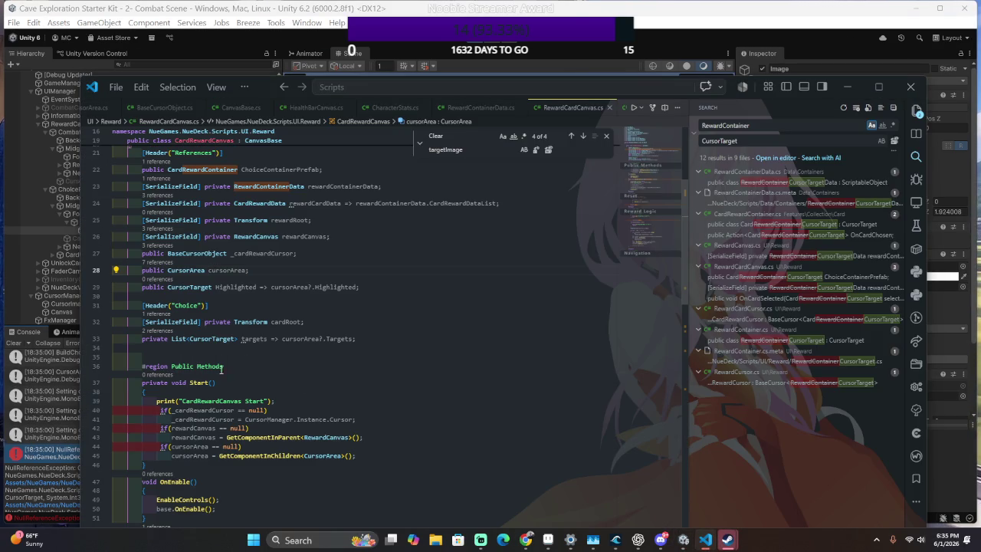
# Delete the blank line above the class declaration and restart Play mode in Unity.
pyautogui.scroll(1, 437, 292)
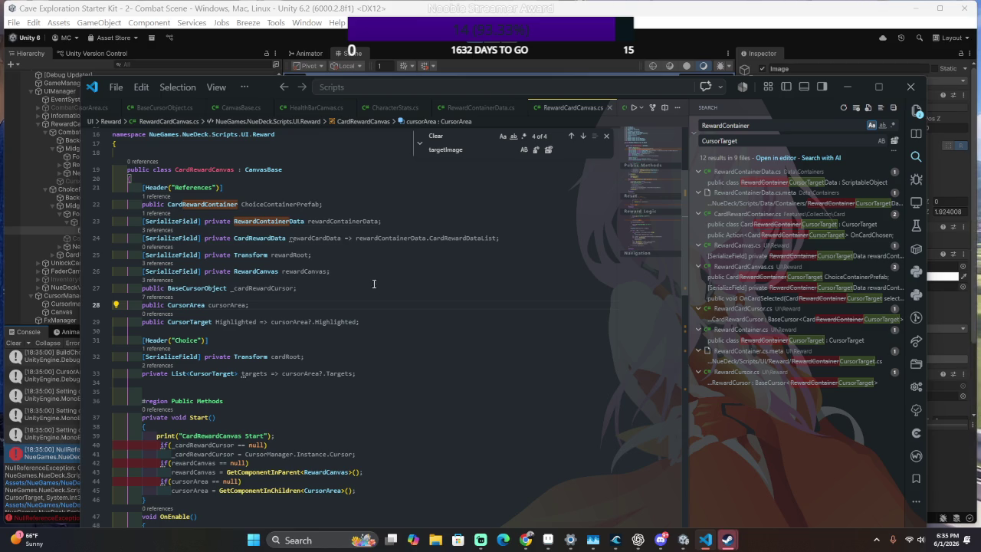
pyautogui.click(368, 158)
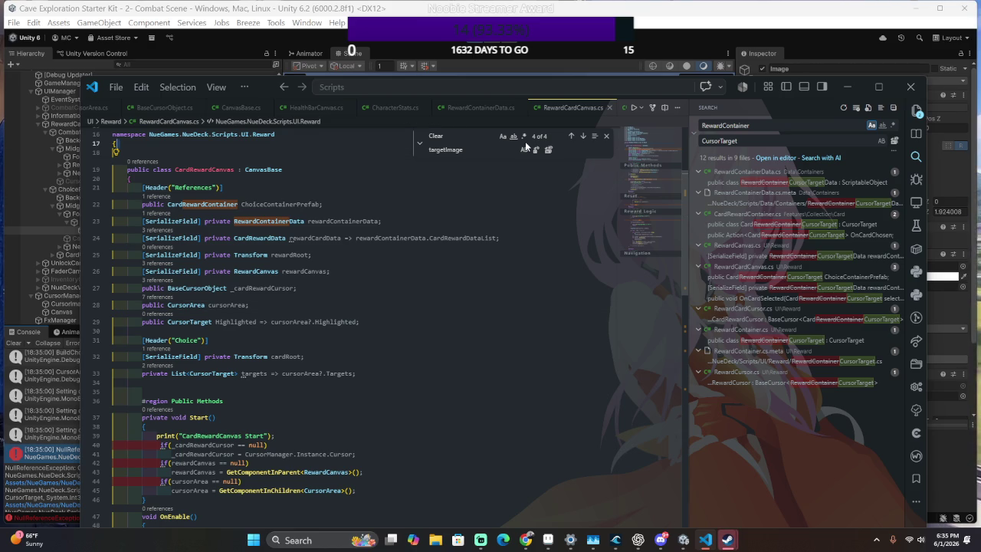
pyautogui.press('BackSpace')
pyautogui.press('Down')
pyautogui.press('Down')
pyautogui.press('Down')
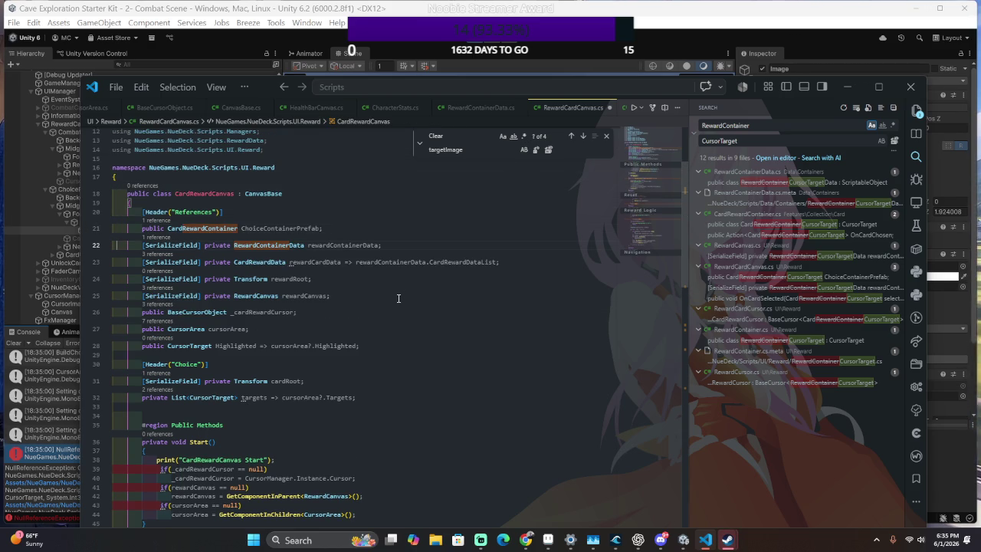
pyautogui.scroll(-5, 397, 298)
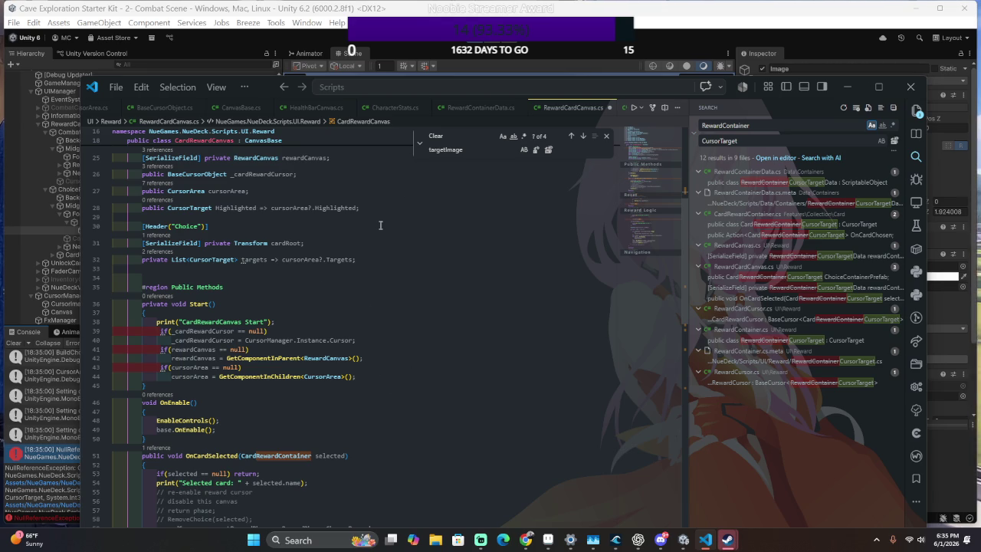
pyautogui.click(481, 44)
pyautogui.click(481, 44)
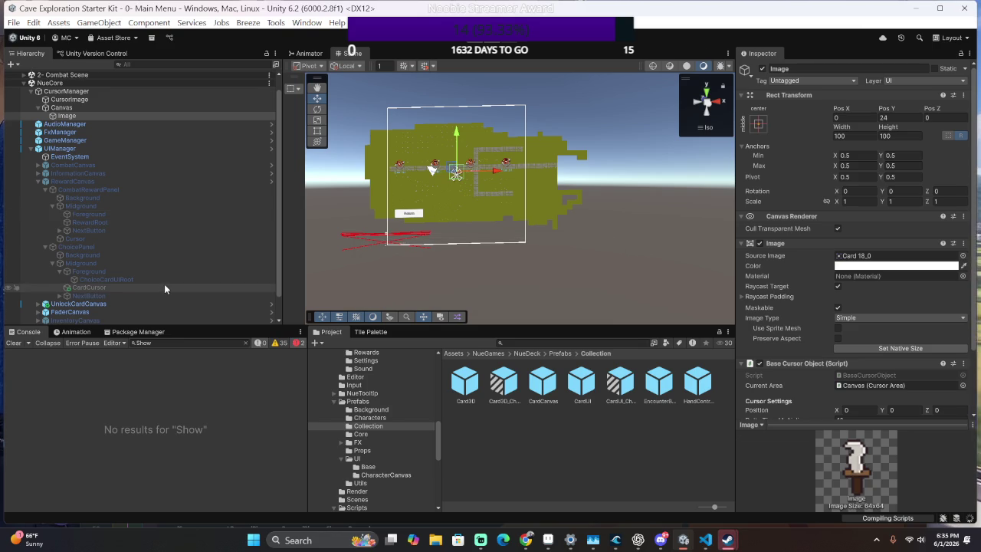
pyautogui.scroll(-1, 164, 288)
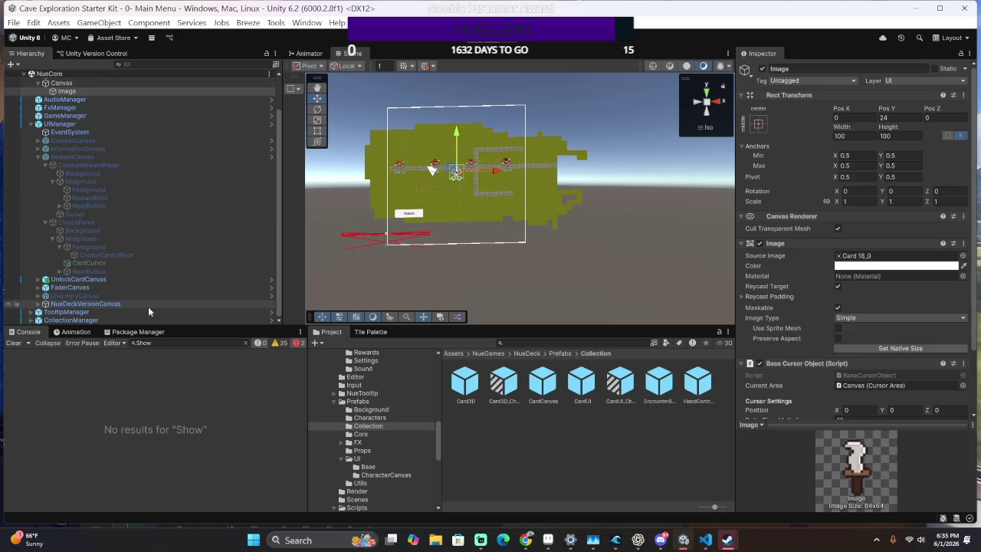
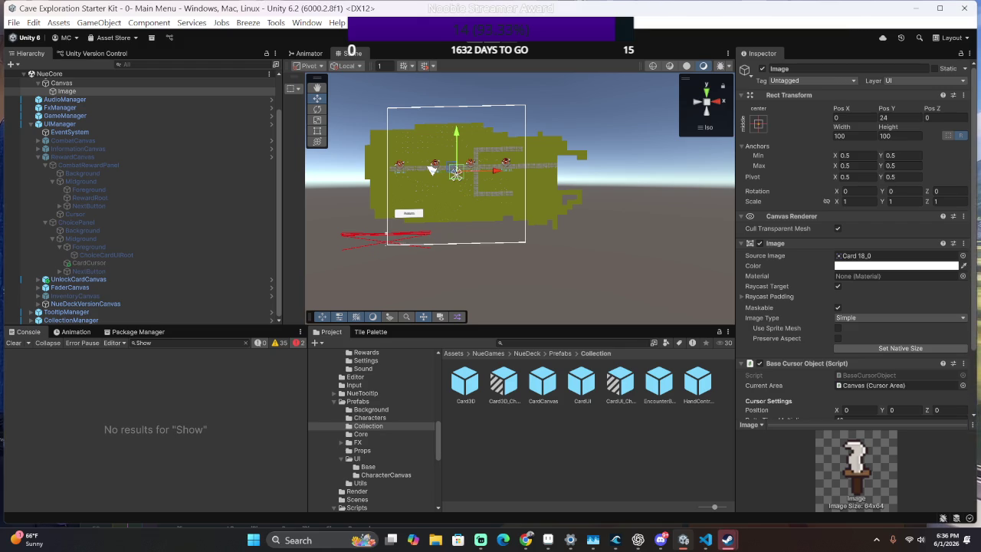
# Select ChoiceCardUIRoot under ChoicePanel and expand its Cursor Area Targets list, which is empty.
pyautogui.click(188, 224)
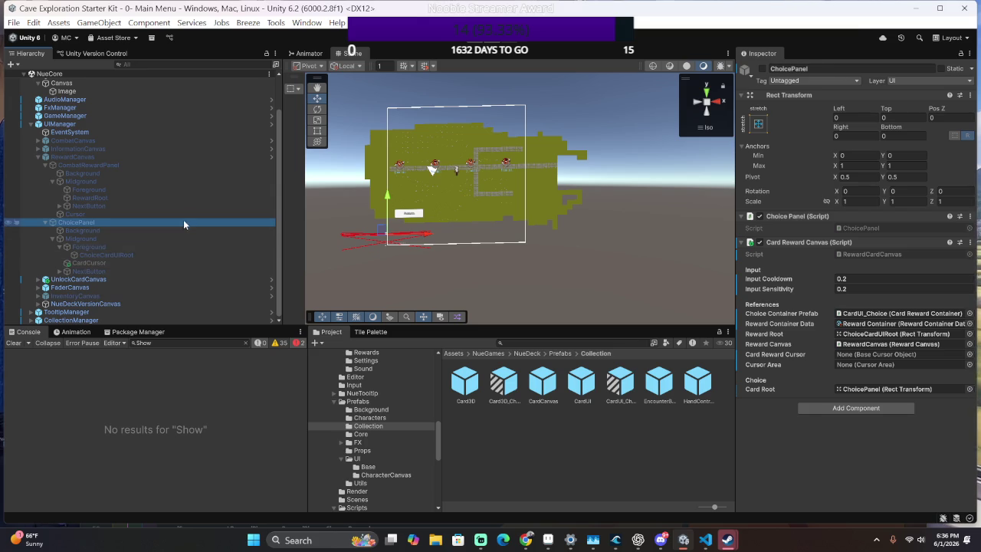
pyautogui.click(165, 238)
pyautogui.click(150, 254)
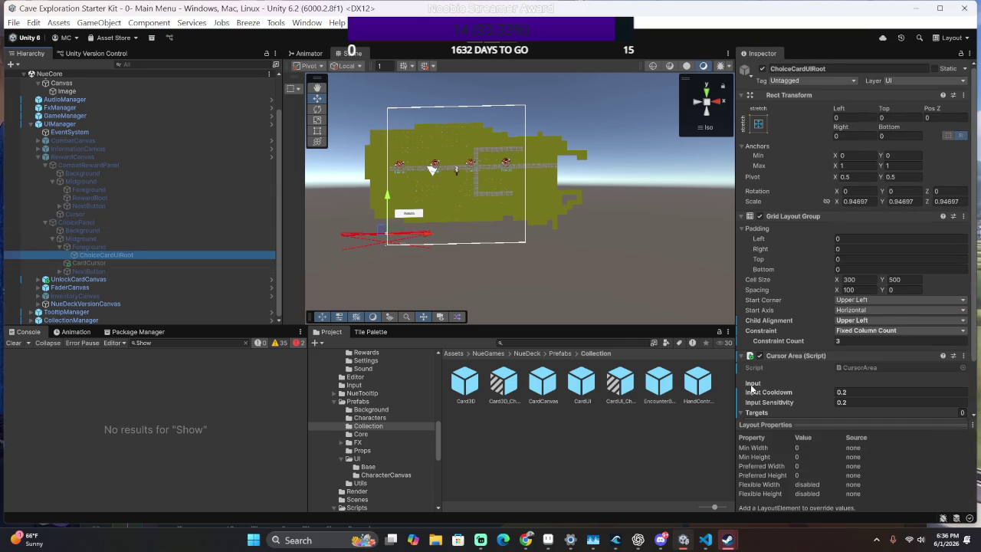
pyautogui.click(755, 412)
pyautogui.scroll(-2, 755, 352)
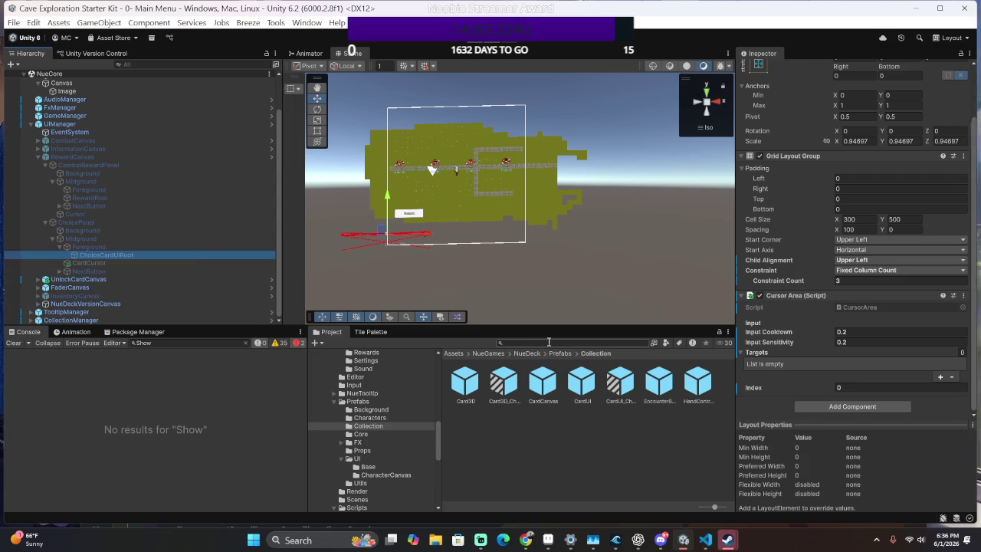
# Open the CardUI_Choice prefab and assign DescText as the Cursor Target's Target Description.
pyautogui.doubleClick(614, 375)
pyautogui.scroll(-3, 881, 335)
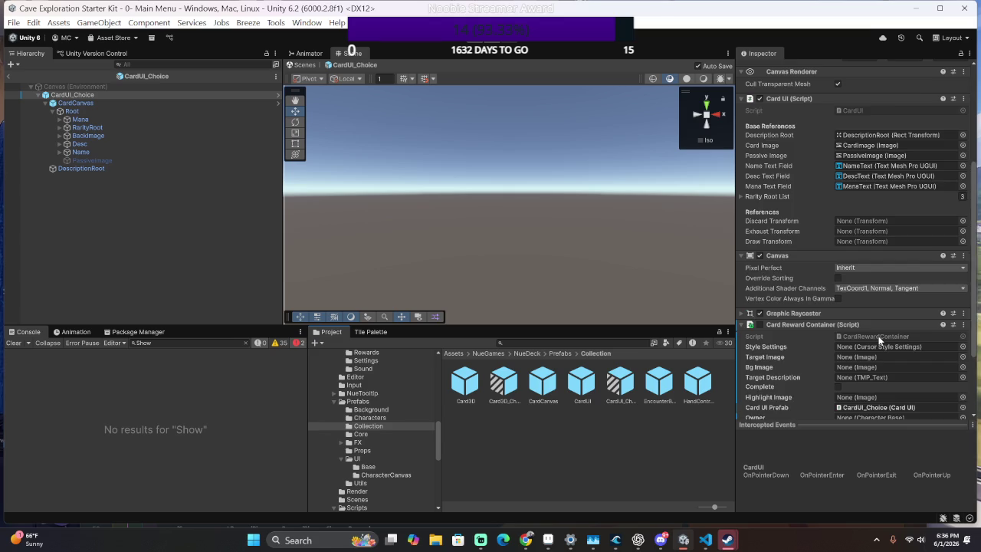
pyautogui.scroll(-3, 880, 341)
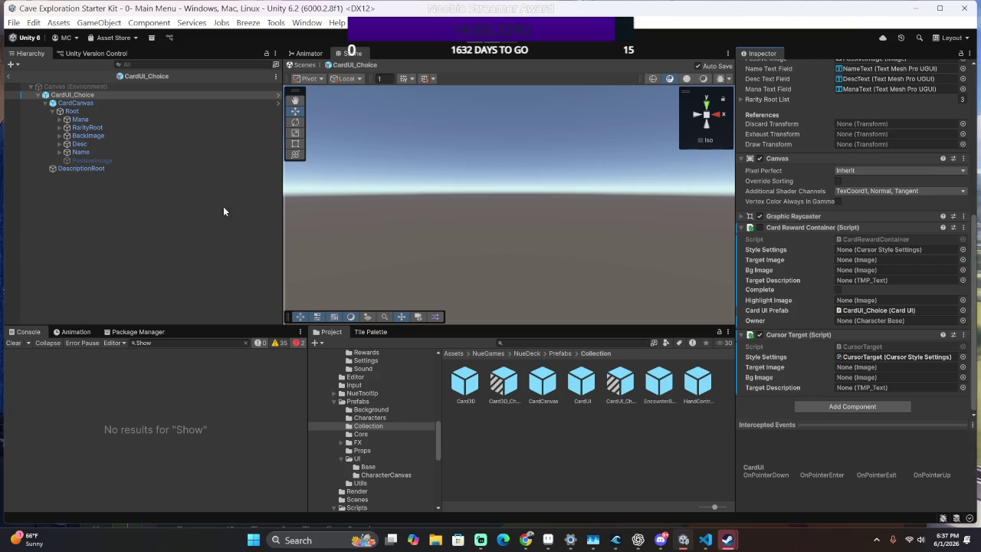
pyautogui.click(59, 144)
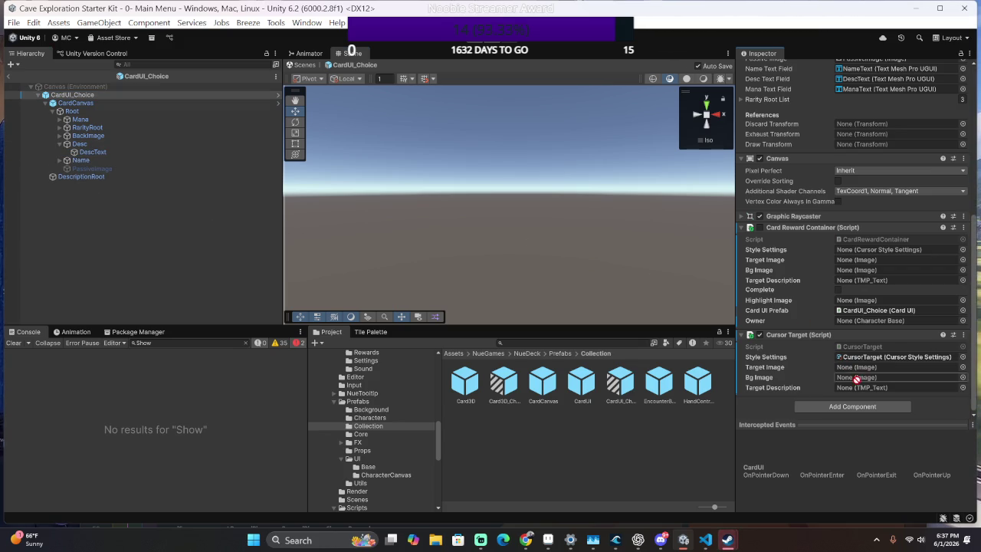
pyautogui.moveTo(874, 372); pyautogui.dragTo(871, 390)
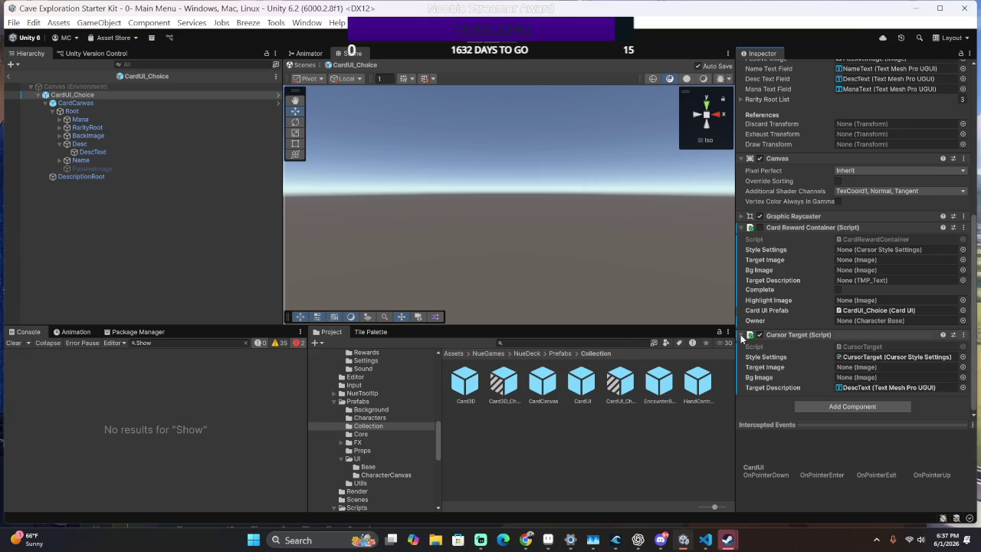
# Assign CardImage from under BackImage as the Cursor Target's Target Image.
pyautogui.click(60, 119)
pyautogui.click(61, 120)
pyautogui.click(60, 128)
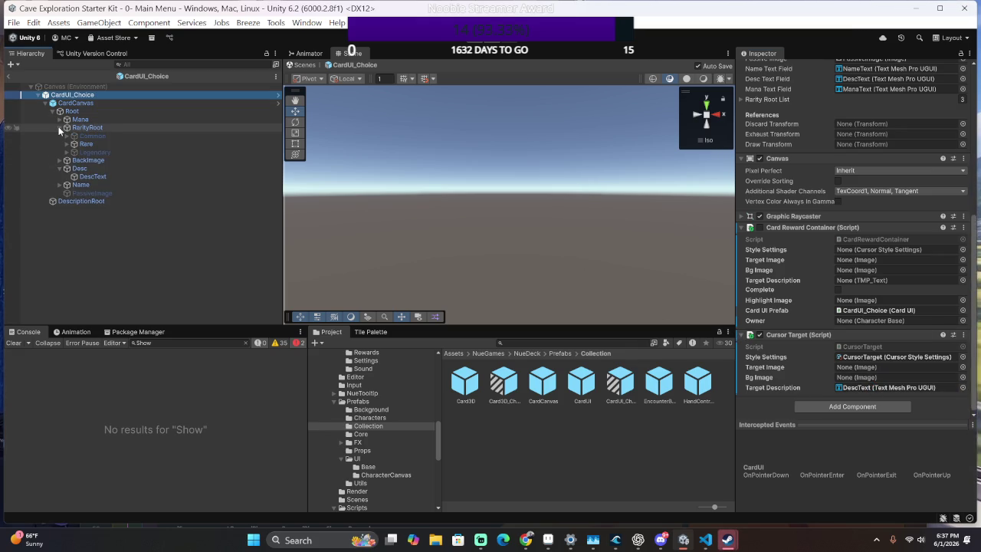
pyautogui.click(60, 129)
pyautogui.click(60, 129)
pyautogui.click(60, 129)
pyautogui.click(60, 129)
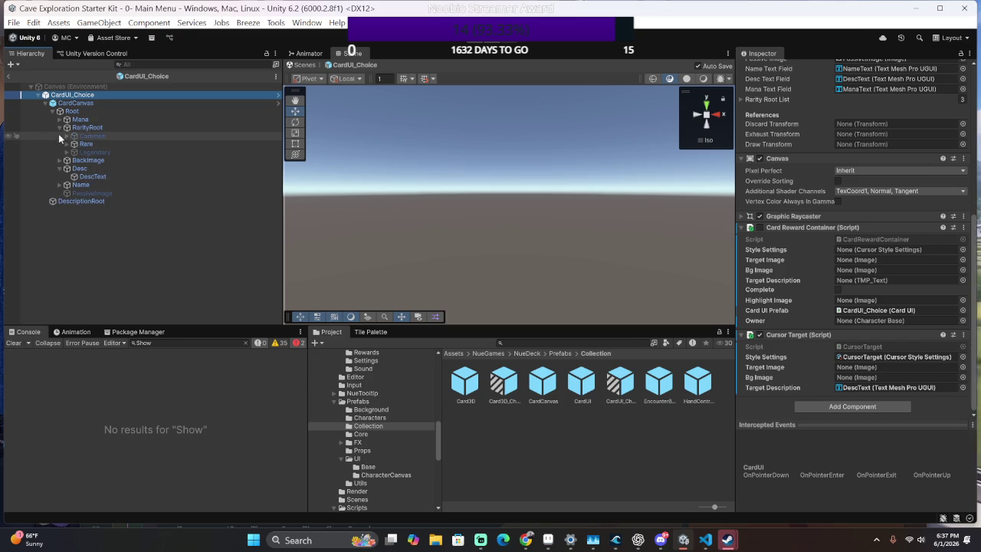
pyautogui.click(59, 128)
pyautogui.click(60, 128)
pyautogui.click(60, 128)
pyautogui.click(61, 136)
pyautogui.moveTo(61, 143)
pyautogui.mouseDown()
pyautogui.moveTo(414, 208)
pyautogui.moveTo(843, 387)
pyautogui.moveTo(851, 368)
pyautogui.mouseUp()
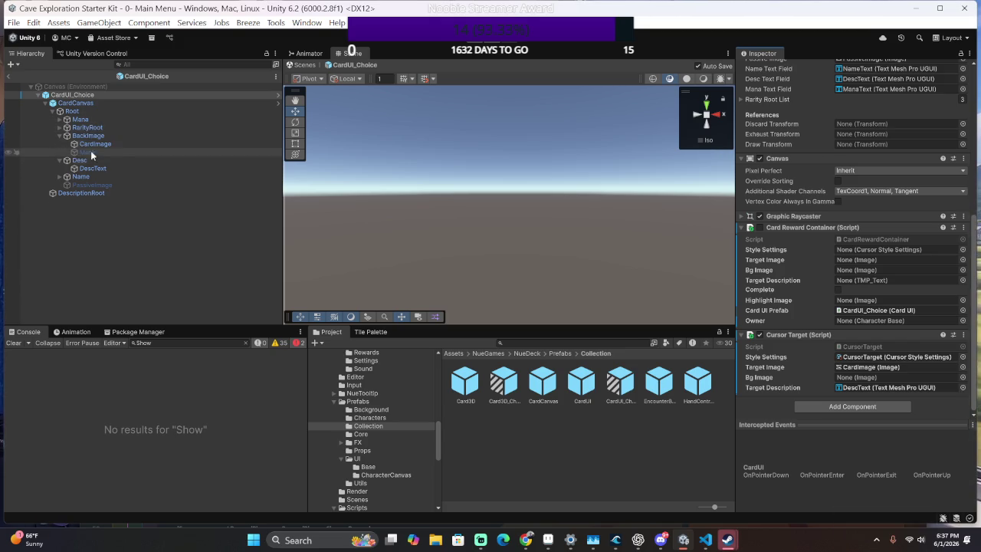
pyautogui.click(59, 128)
# Browse RarityRoot's Common and Rare children, checking their Background and Crystal objects.
pyautogui.click(59, 128)
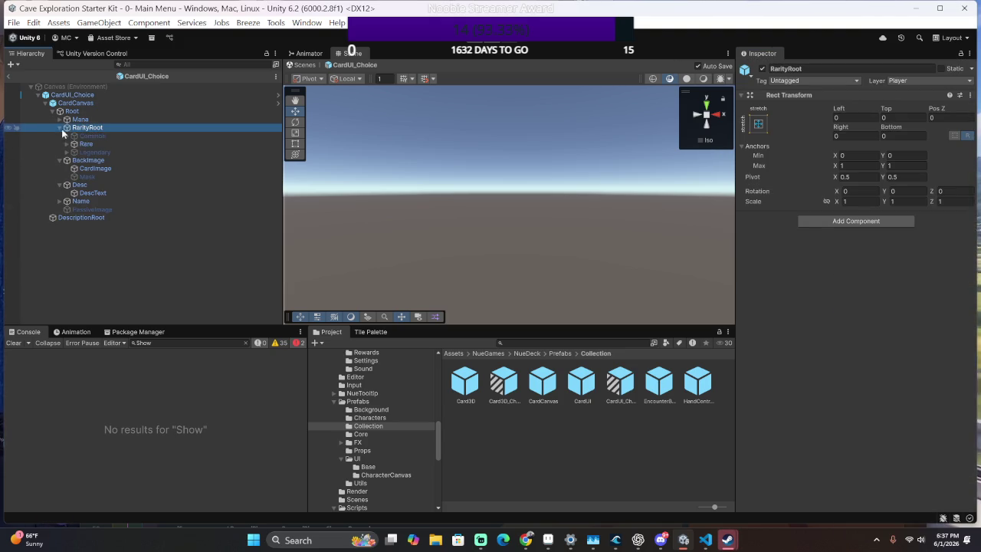
pyautogui.click(67, 143)
pyautogui.click(67, 135)
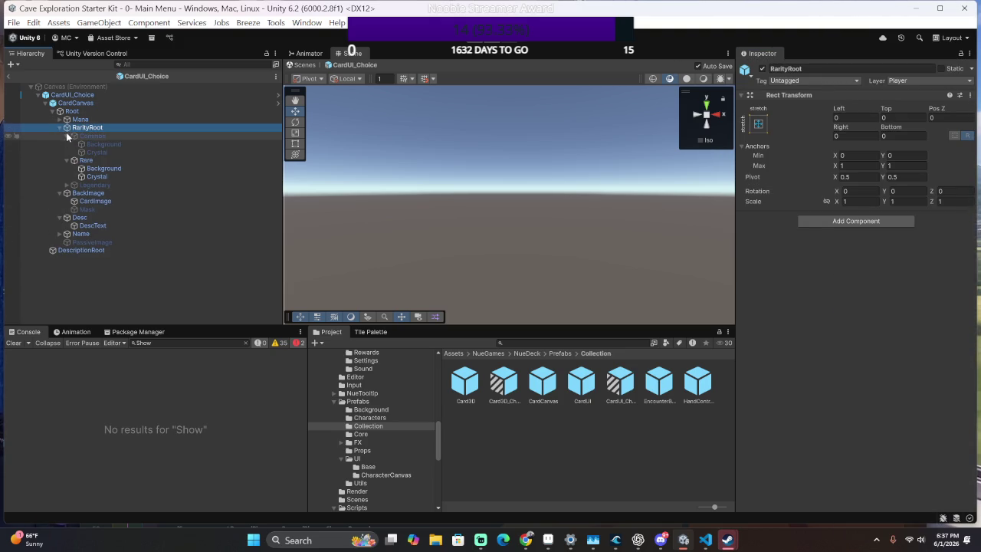
pyautogui.click(116, 145)
pyautogui.click(115, 136)
pyautogui.click(110, 128)
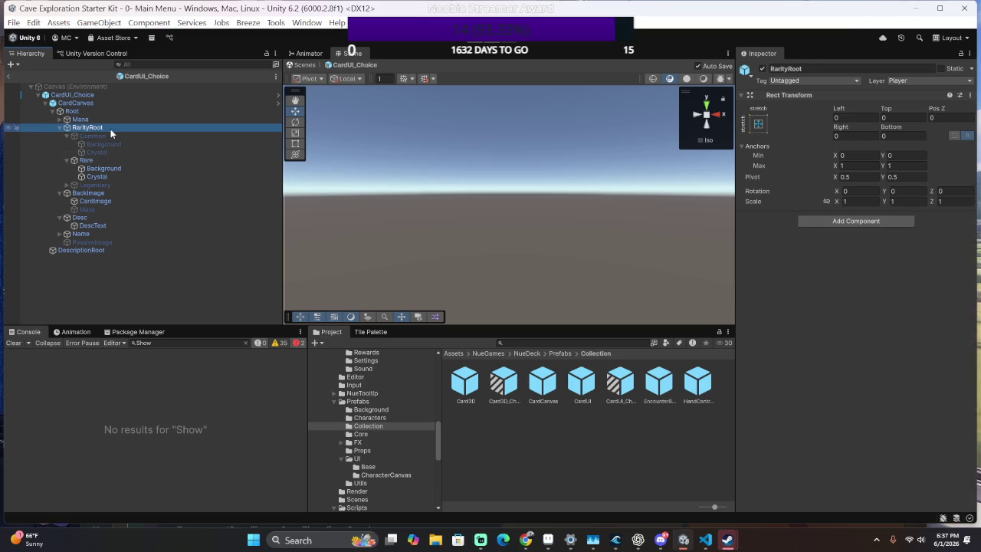
pyautogui.click(103, 167)
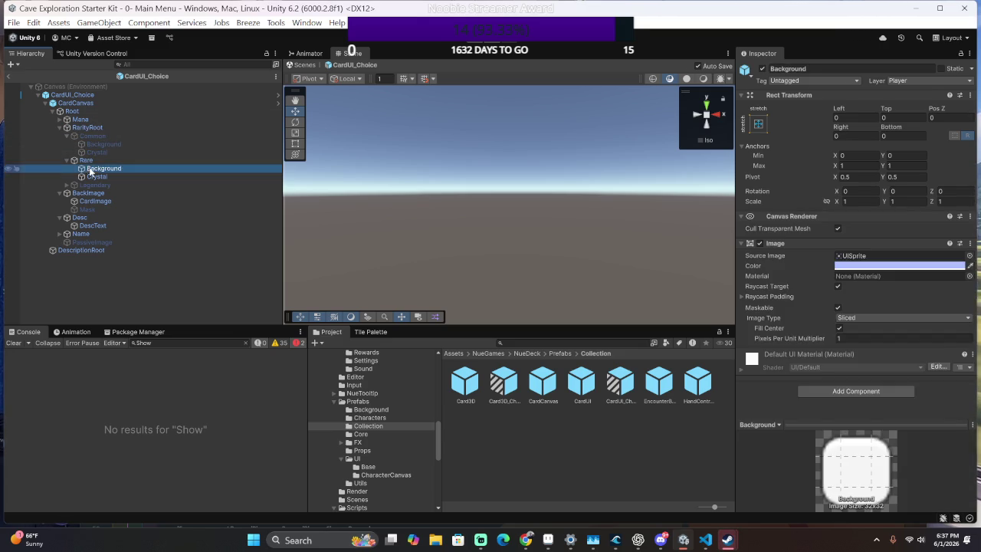
pyautogui.click(96, 176)
# Check CardImage's sprite settings, leave the prefab editor and switch to the RewardCardCanvas code.
pyautogui.click(106, 201)
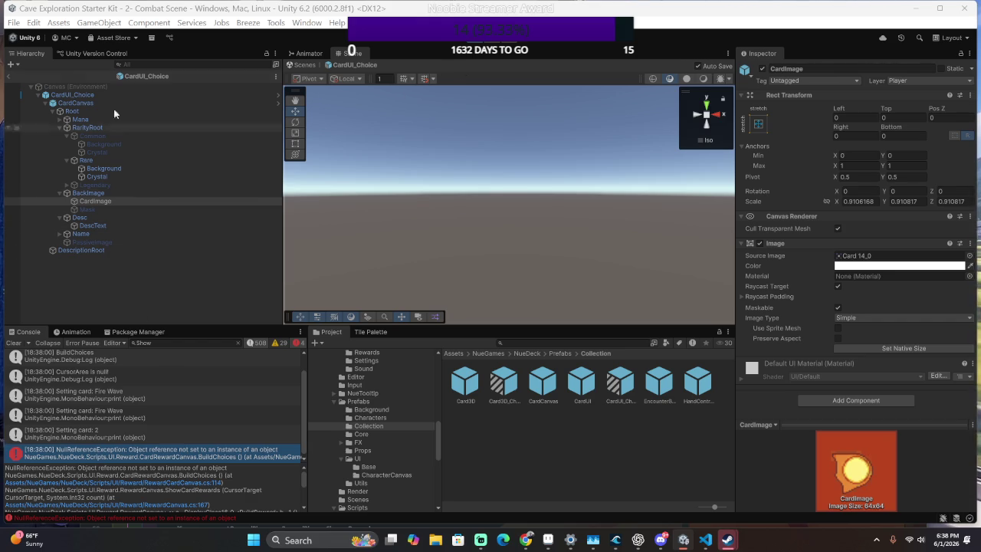
pyautogui.click(9, 82)
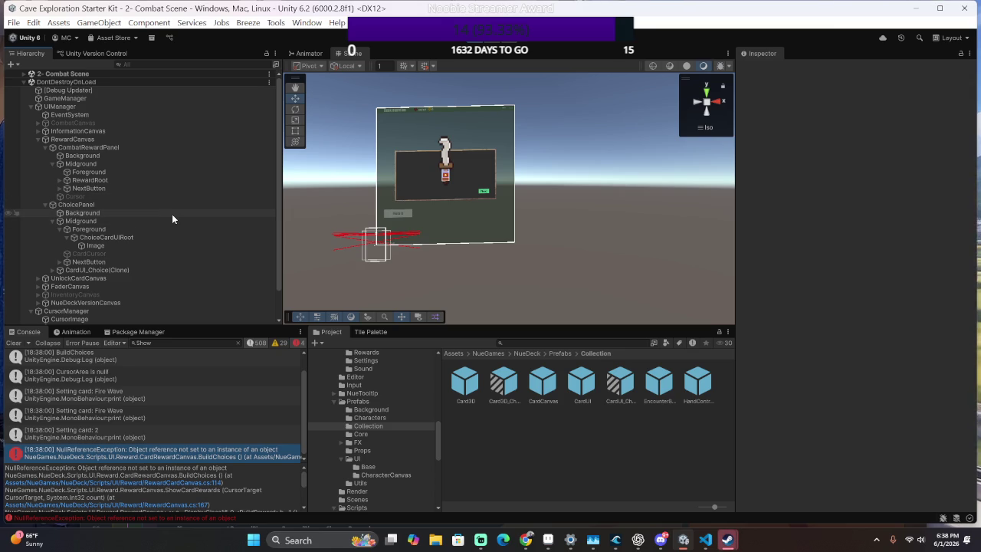
pyautogui.hotkey('alt', 'Tab')
# In RewardCardCanvas.cs, inspect how cursorArea is used in BuildChoices' AddChoice call.
pyautogui.click(311, 373)
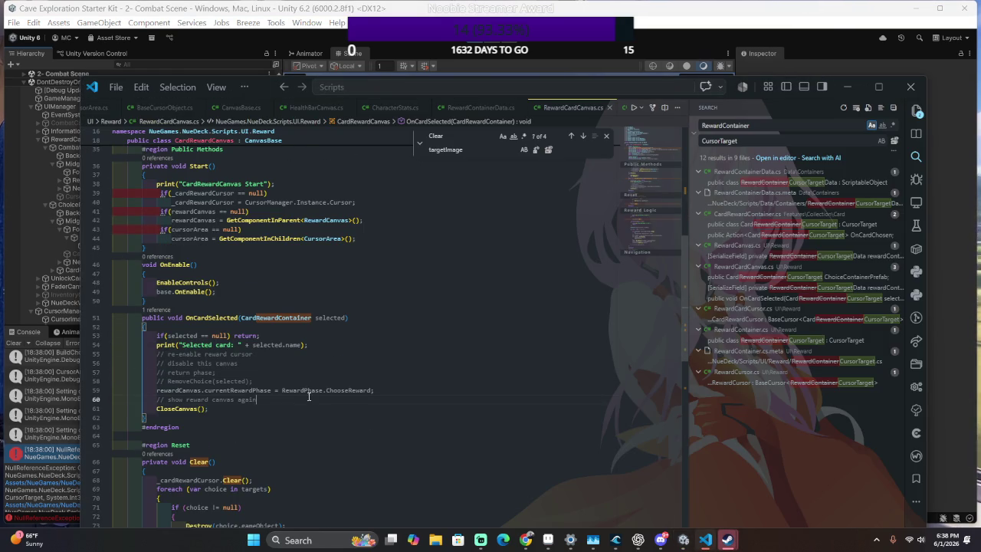
pyautogui.scroll(-20, 309, 396)
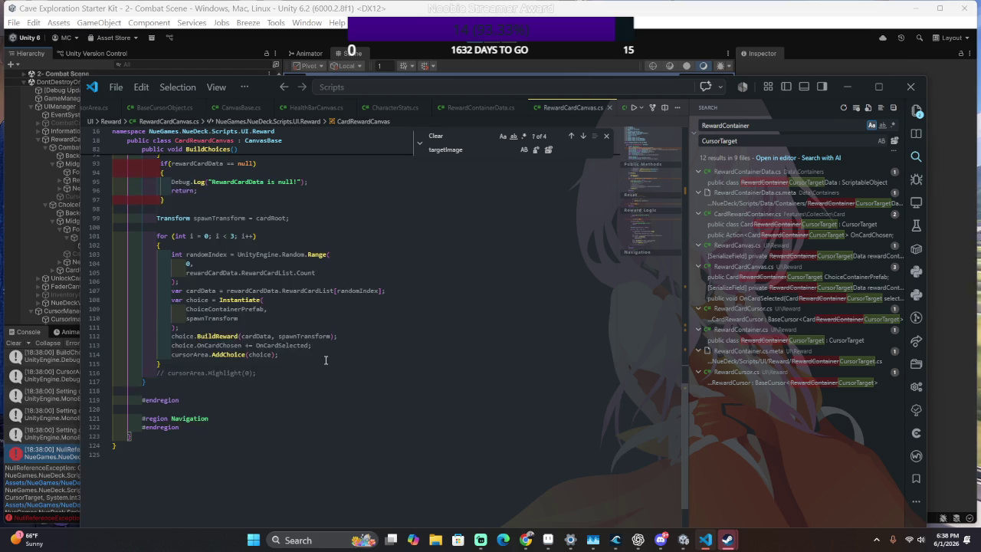
pyautogui.scroll(-1, 325, 361)
pyautogui.click(338, 321)
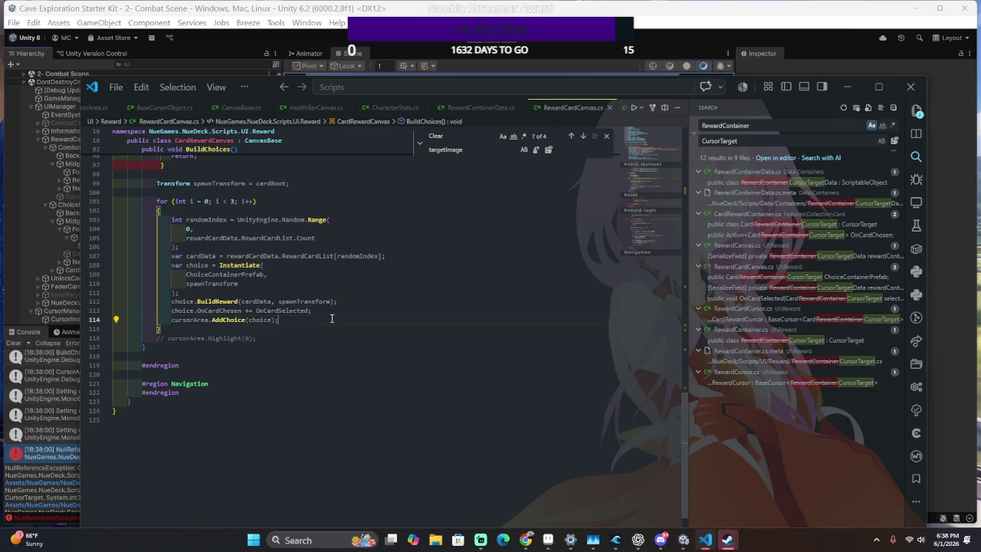
pyautogui.doubleClick(188, 319)
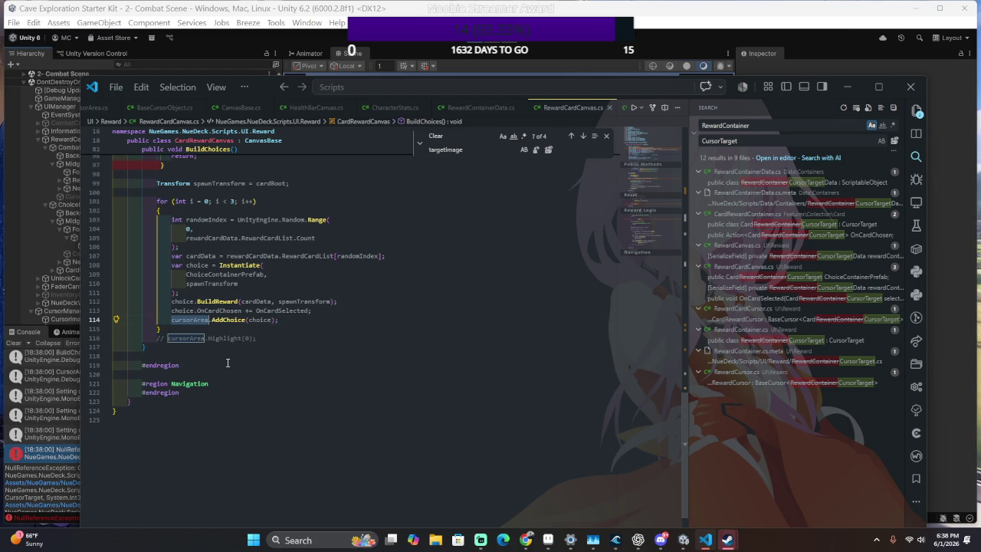
pyautogui.press('Escape')
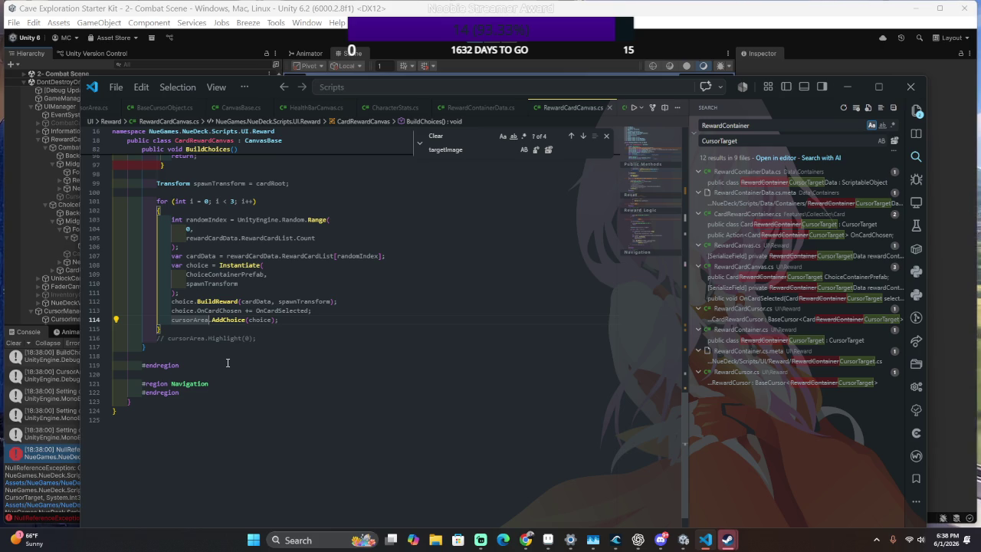
# Drop Start's cursorArea null check so GetComponentInChildren<CursorArea>() always runs, then return to Unity.
pyautogui.keyDown('ctrl'); pyautogui.click(184, 323); pyautogui.keyUp('ctrl')
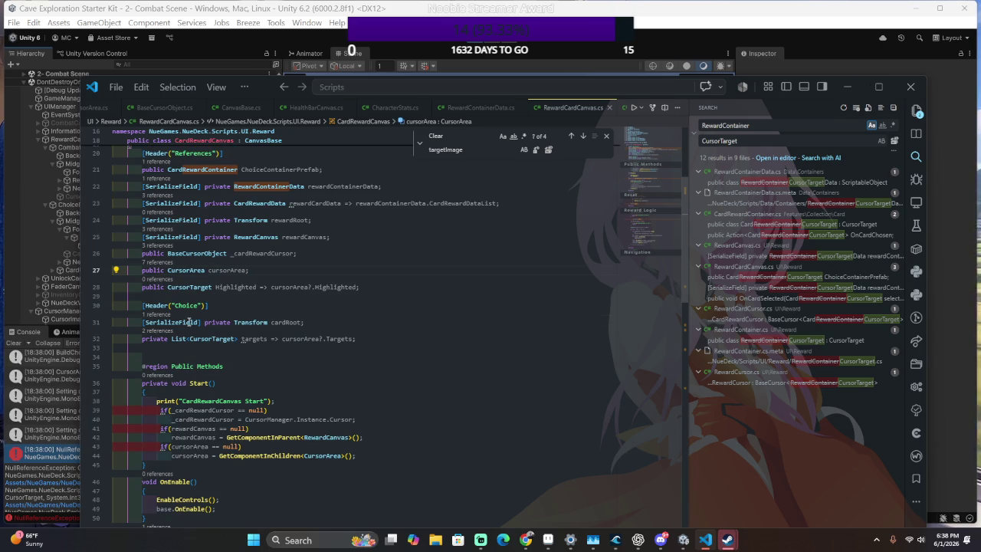
pyautogui.scroll(-1, 230, 383)
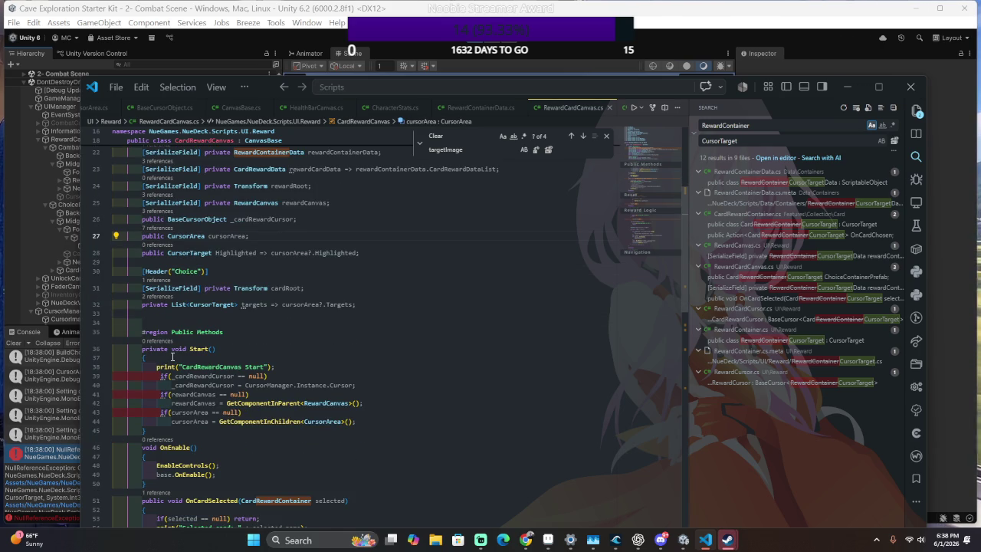
pyautogui.click(248, 402)
pyautogui.click(423, 403)
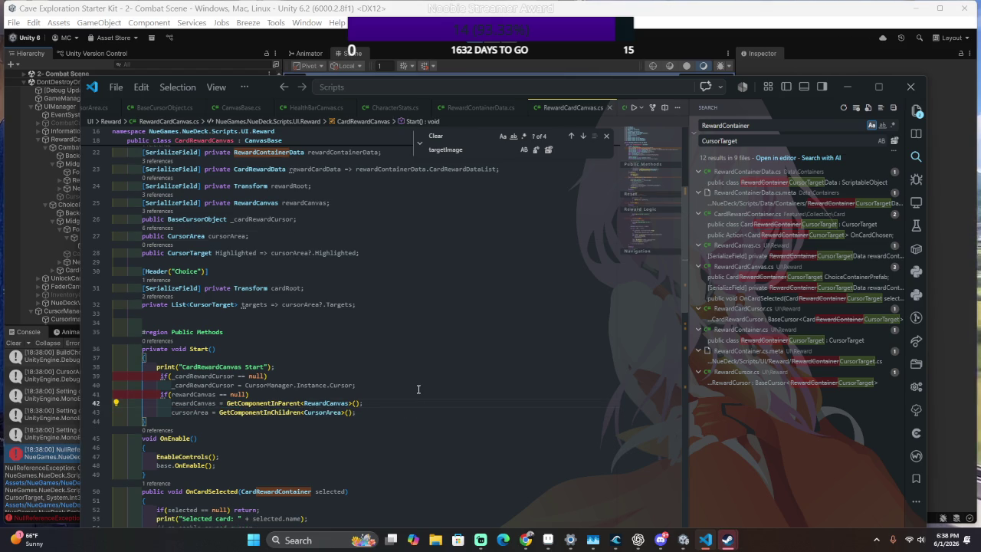
pyautogui.hotkey('alt', 'Tab')
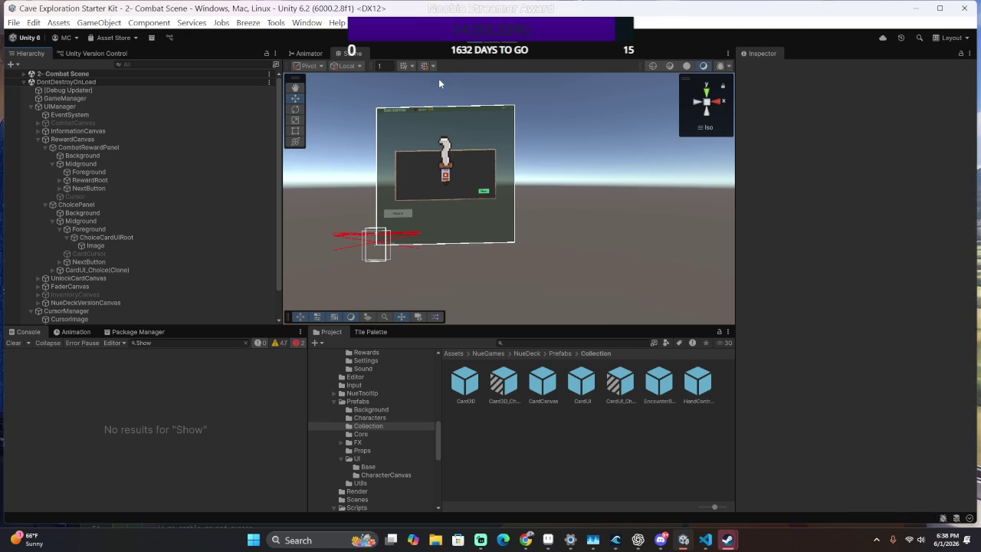
# Stop the running game so the card reward choice can be retested.
pyautogui.click(474, 40)
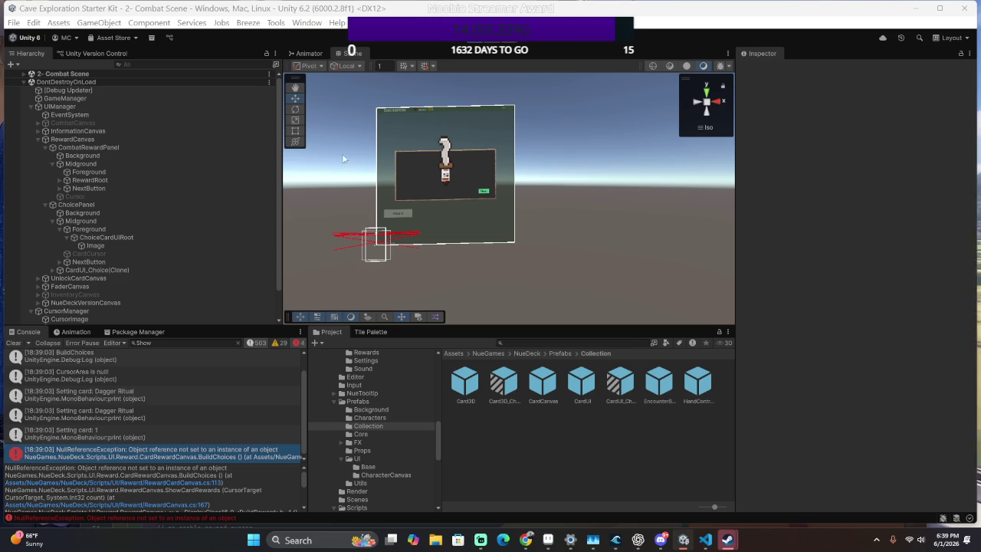
# Open the 'Setting card' log's code in CardBase.cs, then go to RewardCardCanvas.cs's cursorArea field.
pyautogui.doubleClick(155, 437)
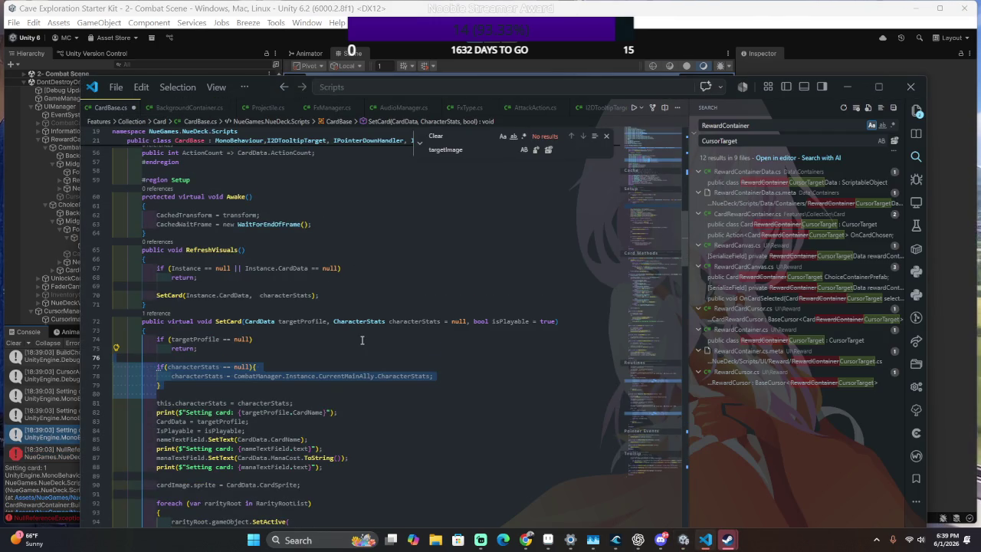
pyautogui.scroll(-6, 362, 340)
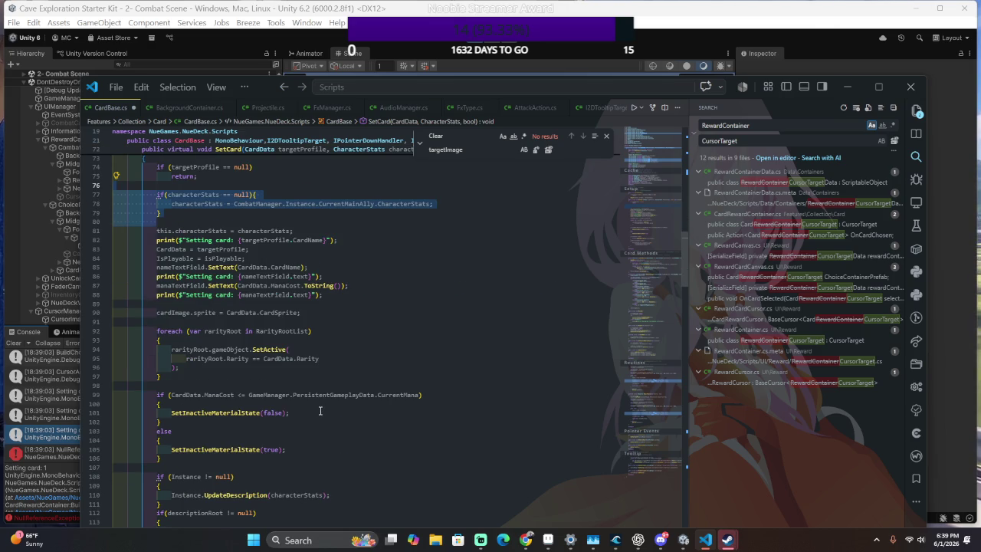
pyautogui.scroll(-15, 321, 411)
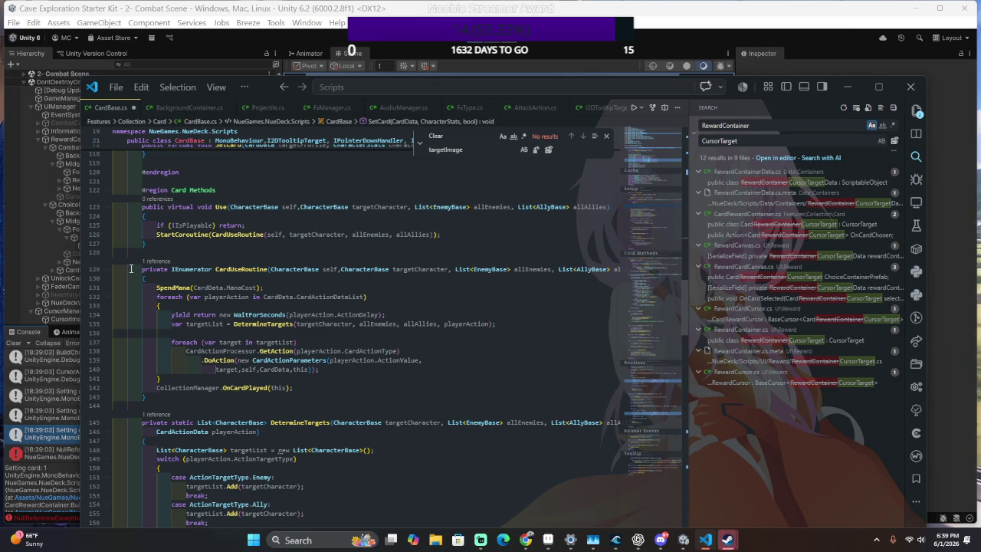
pyautogui.hotkey('ctrl', 'Tab')
pyautogui.hotkey('alt', 'Left')
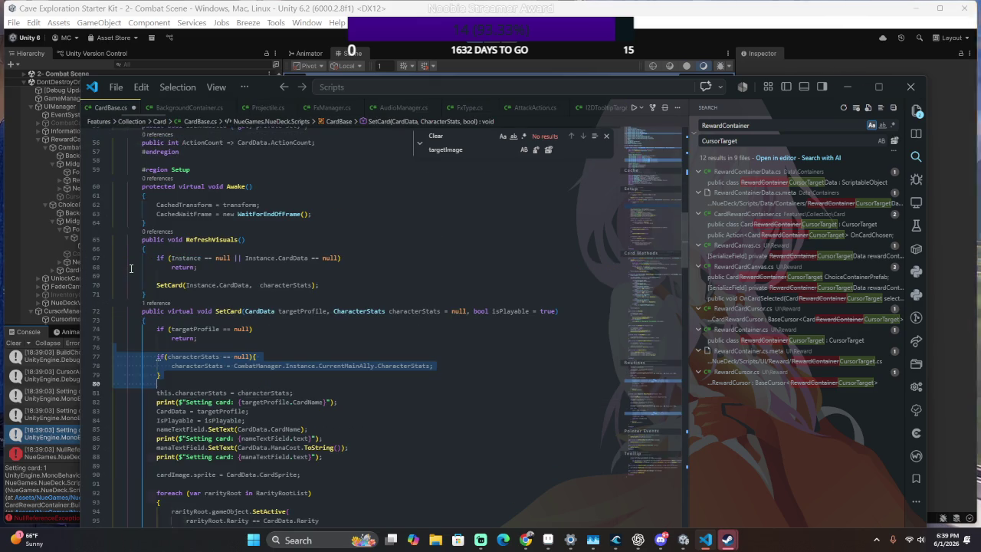
pyautogui.hotkey('alt', 'Left')
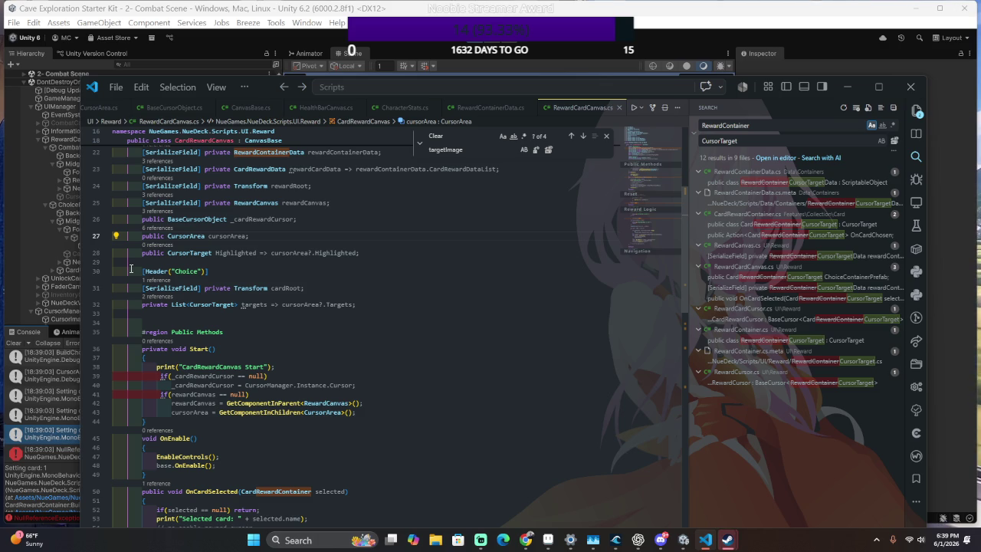
# Scroll through RewardCardCanvas.cs reviewing the Start setup.
pyautogui.scroll(-4, 159, 287)
pyautogui.scroll(-2, 161, 288)
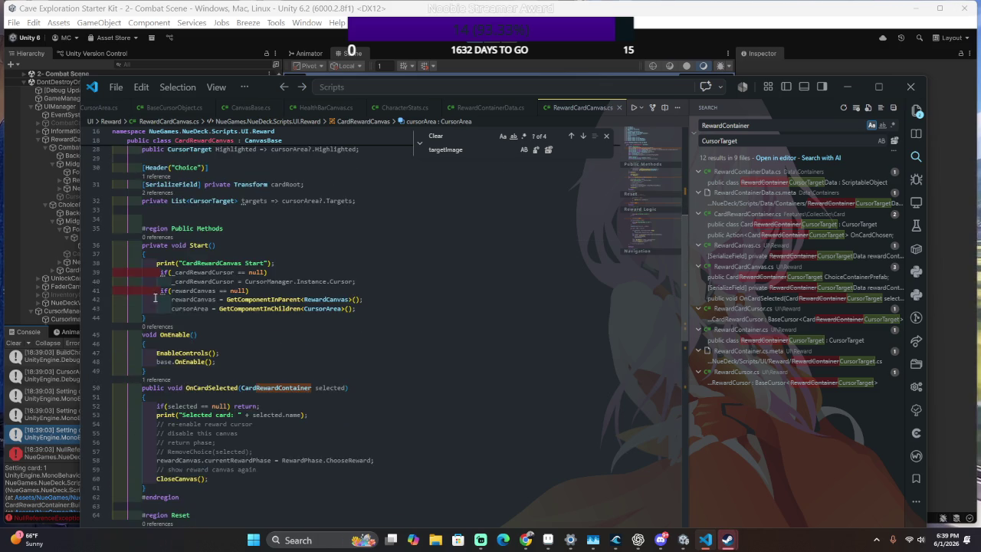
pyautogui.scroll(-3, 195, 313)
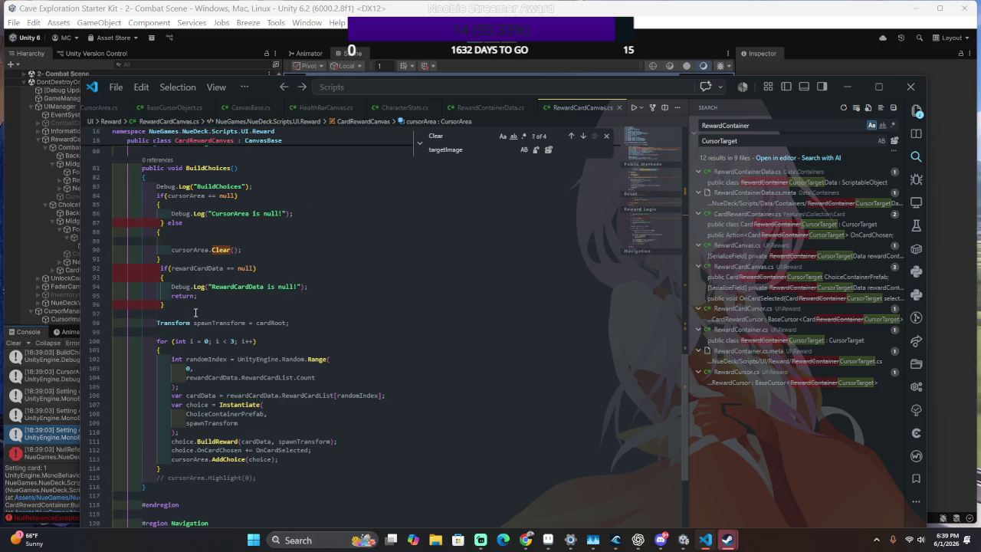
pyautogui.scroll(-3, 194, 313)
pyautogui.scroll(7, 194, 315)
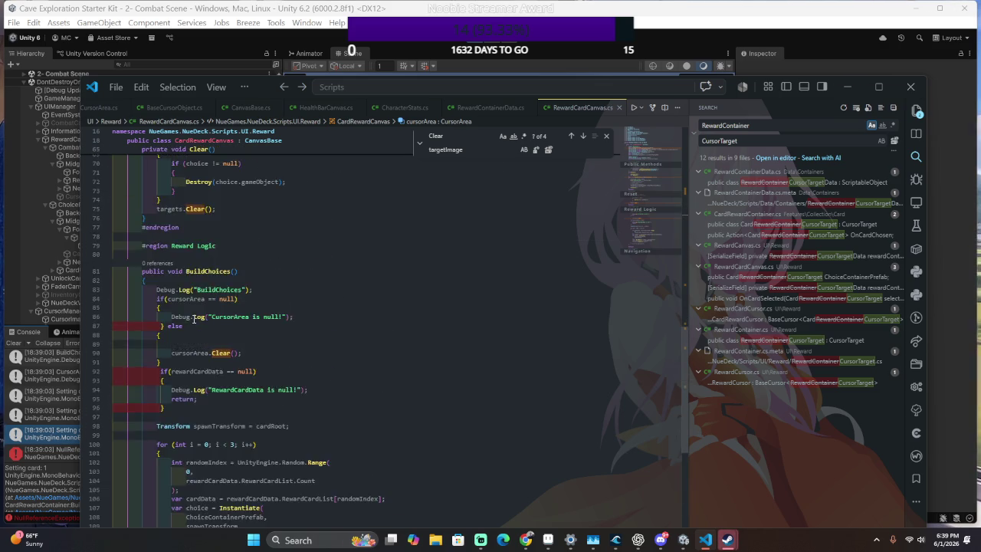
pyautogui.scroll(6, 194, 319)
pyautogui.scroll(-4, 193, 320)
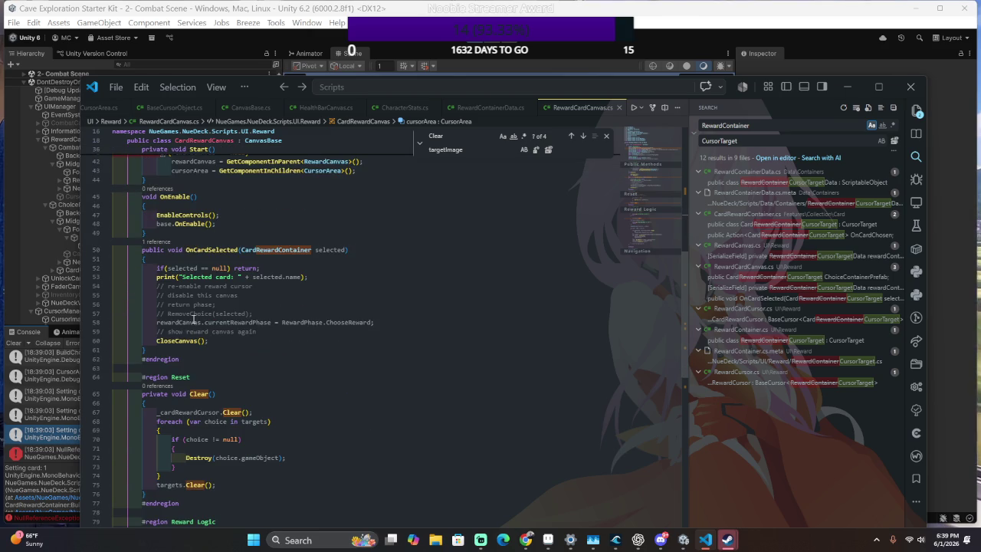
pyautogui.scroll(4, 429, 264)
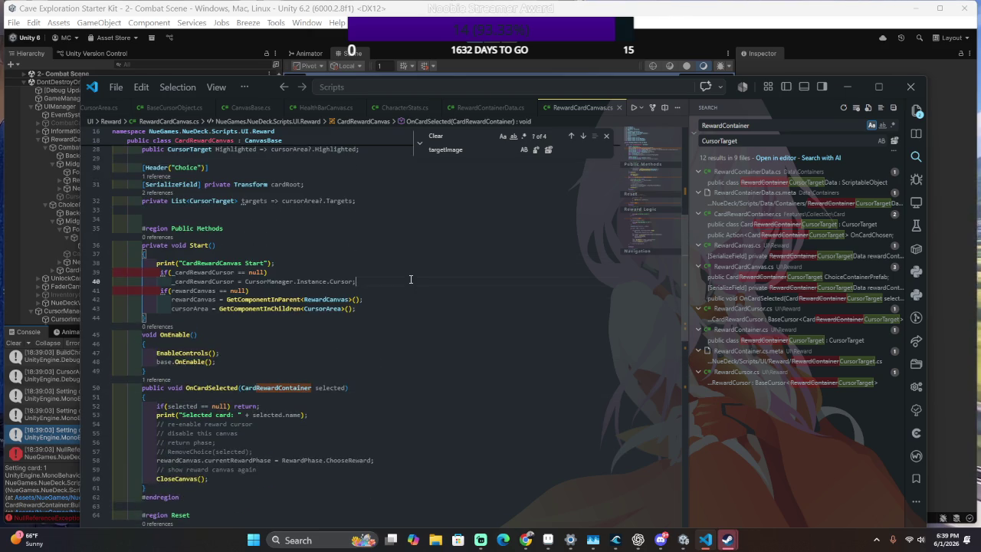
pyautogui.scroll(2, 411, 279)
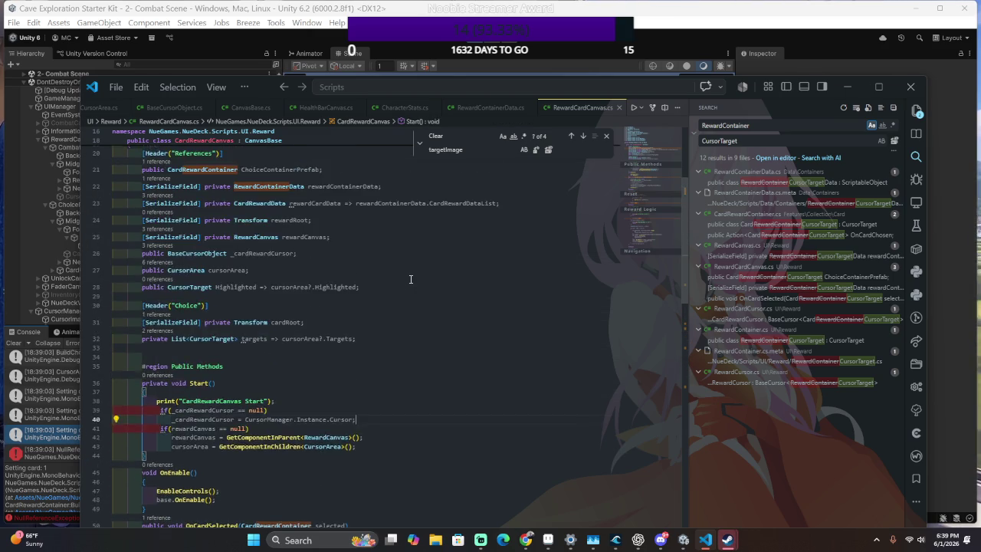
pyautogui.scroll(-3, 411, 279)
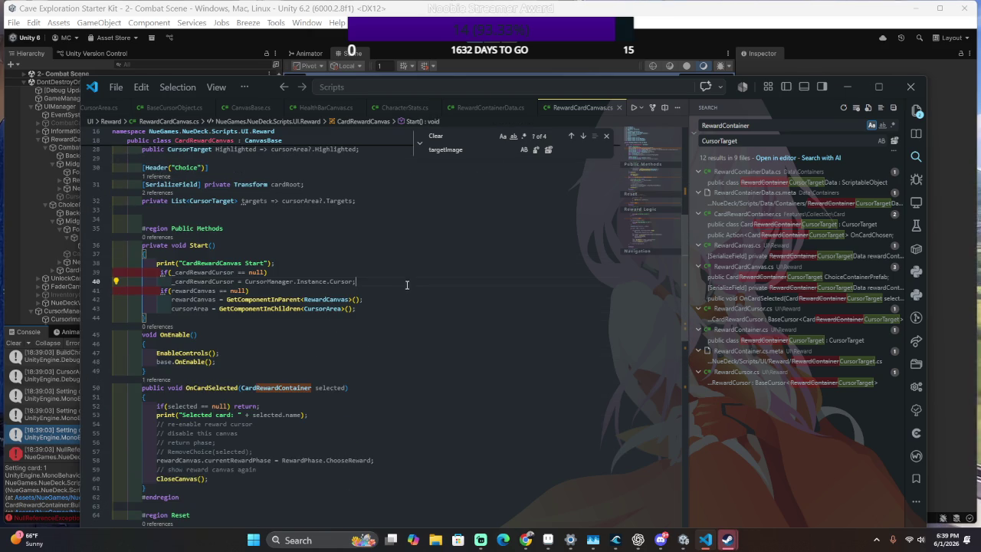
# Highlight the usages of cursorArea and _cardRewardCursor, including in the Clear method.
pyautogui.doubleClick(184, 308)
pyautogui.scroll(-1, 184, 305)
pyautogui.scroll(-7, 185, 306)
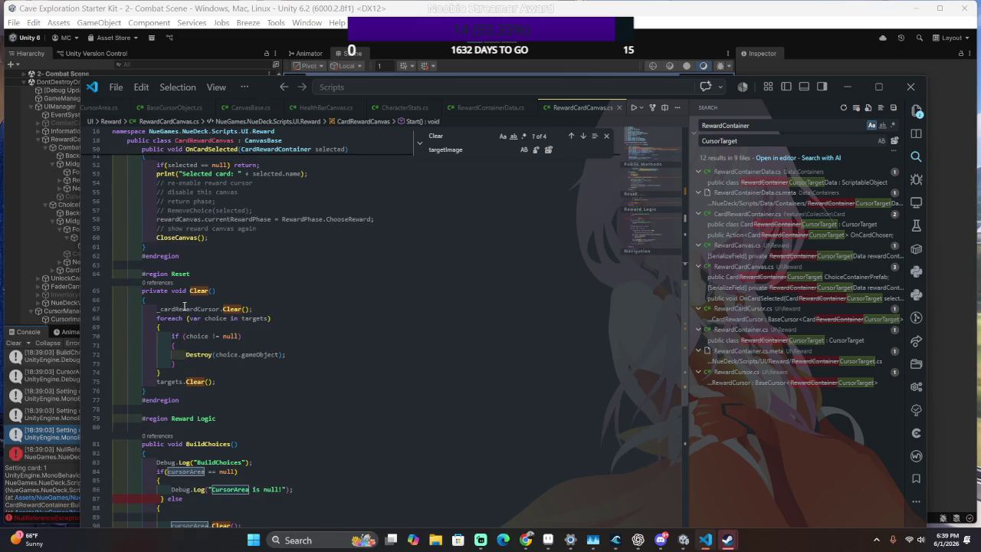
pyautogui.click(181, 309)
pyautogui.doubleClick(181, 310)
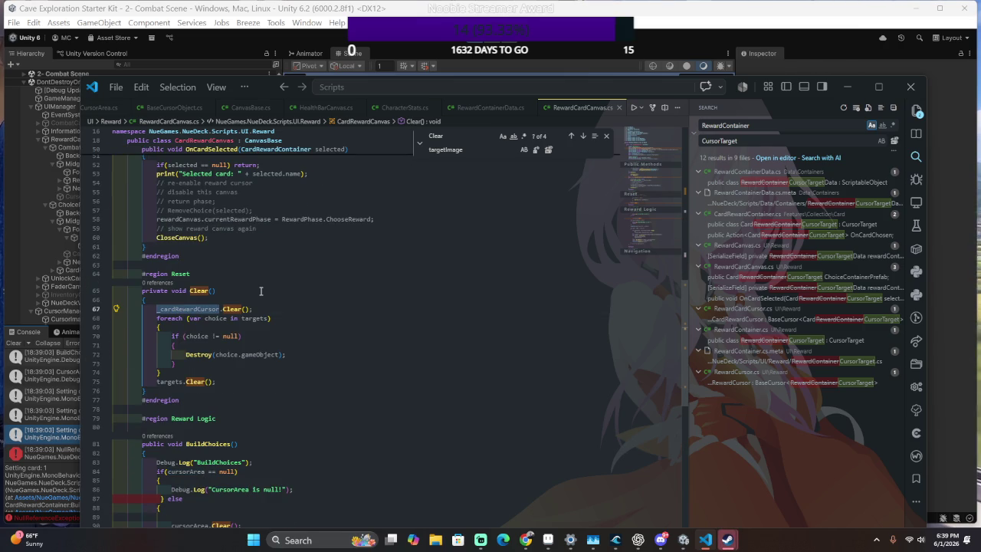
pyautogui.scroll(-13, 256, 307)
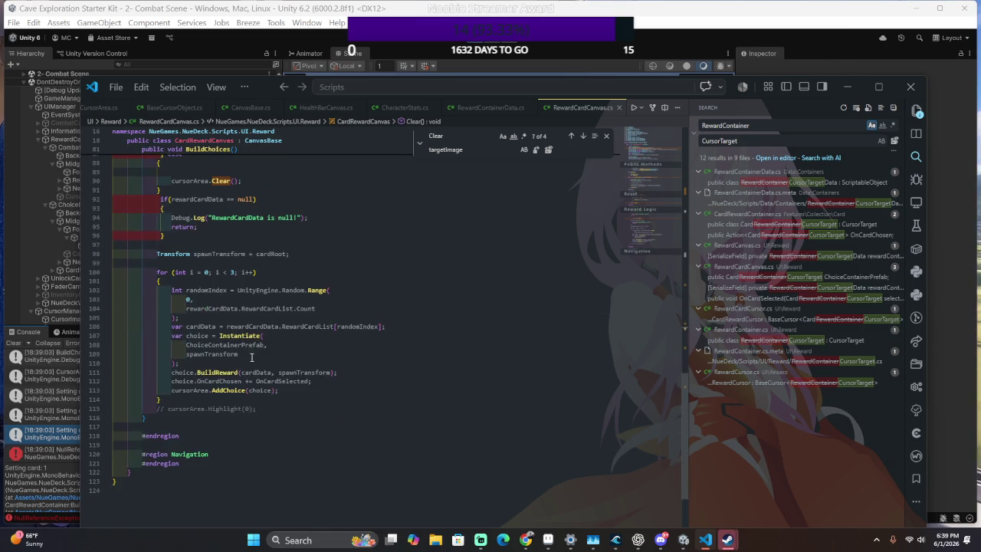
# Inspect the cursorArea.AddChoice call and jump to the cursorArea definition.
pyautogui.click(283, 355)
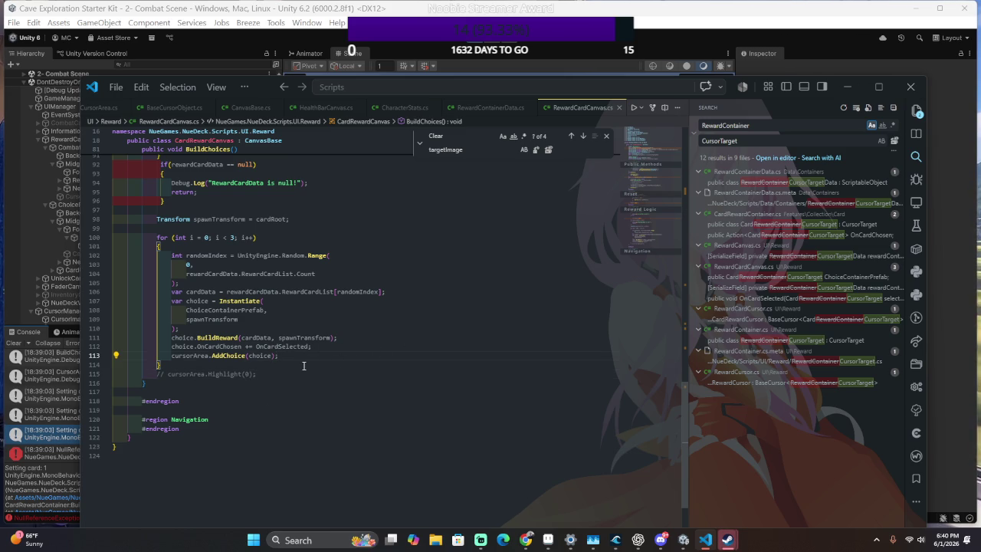
pyautogui.click(223, 356)
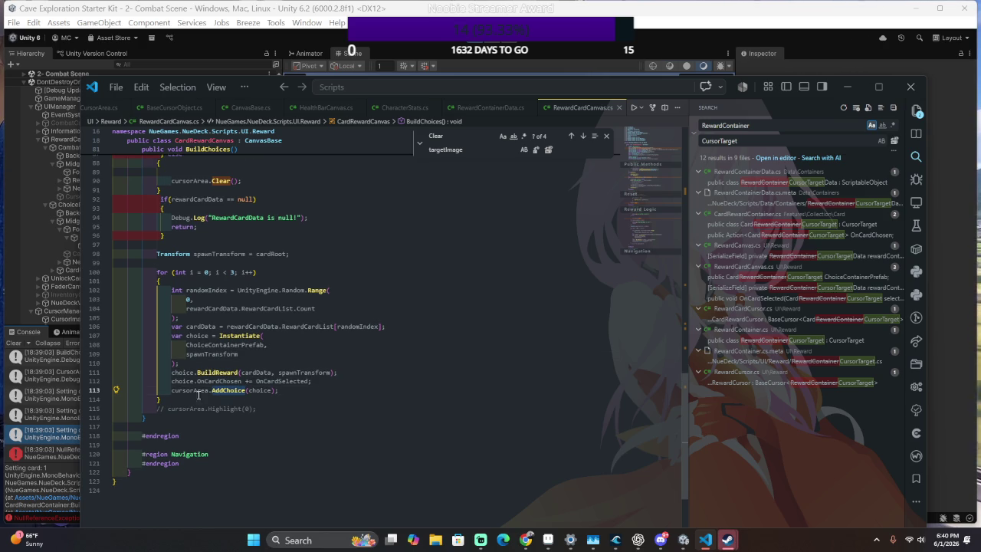
pyautogui.keyDown('ctrl'); pyautogui.click(187, 391); pyautogui.keyUp('ctrl')
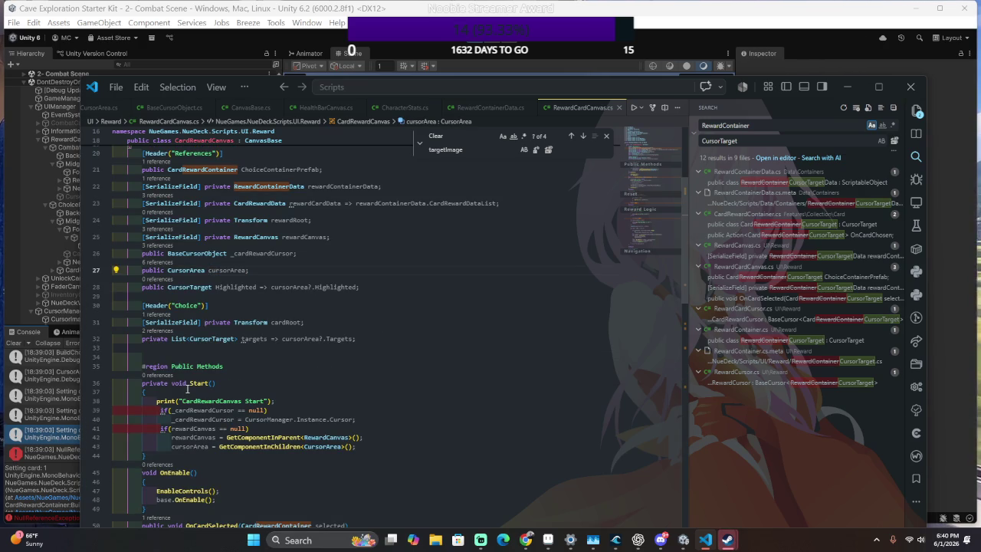
pyautogui.hotkey('alt', 'Tab')
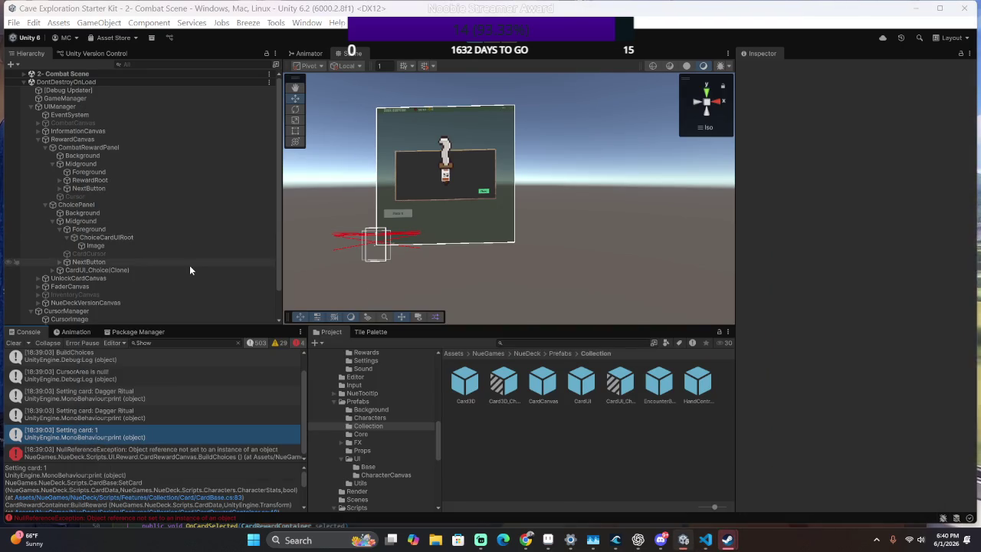
pyautogui.hotkey('alt', 'Tab')
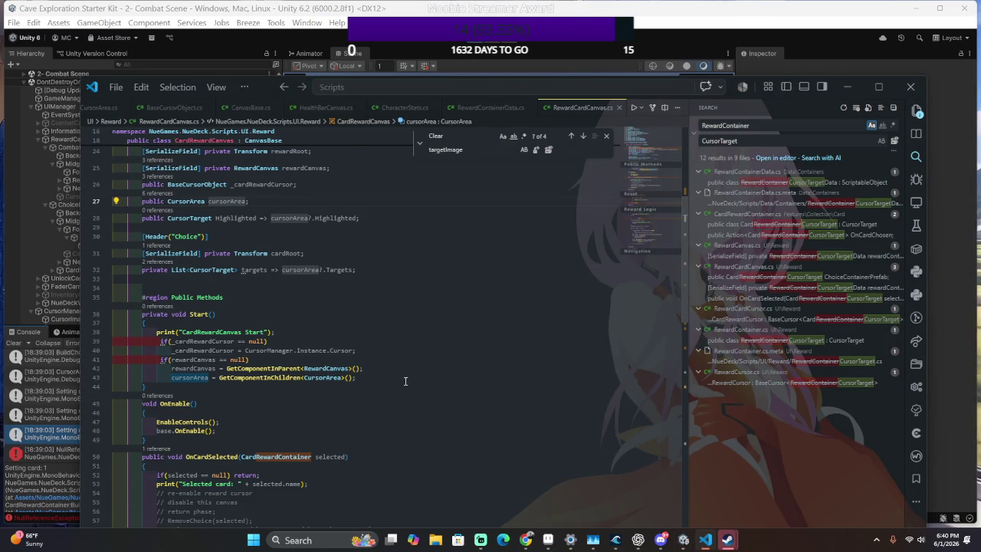
# Wrap Start's cursorArea assignment in if(cursorArea == null), save, and return to Unity.
pyautogui.click(422, 367)
pyautogui.press('Return')
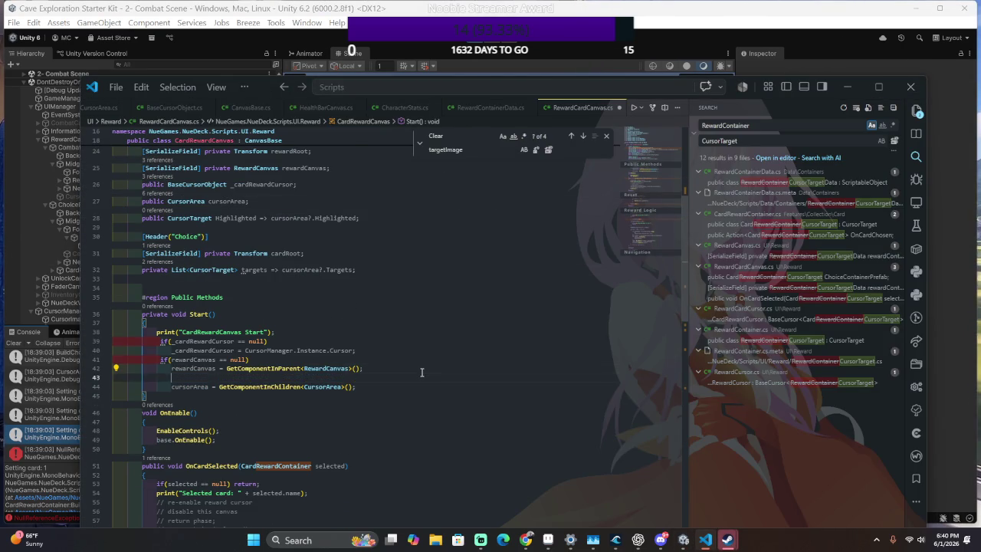
pyautogui.write('if(cursor')
pyautogui.press('Tab')
pyautogui.hotkey('ctrl', 's')
pyautogui.hotkey('alt', 'Tab')
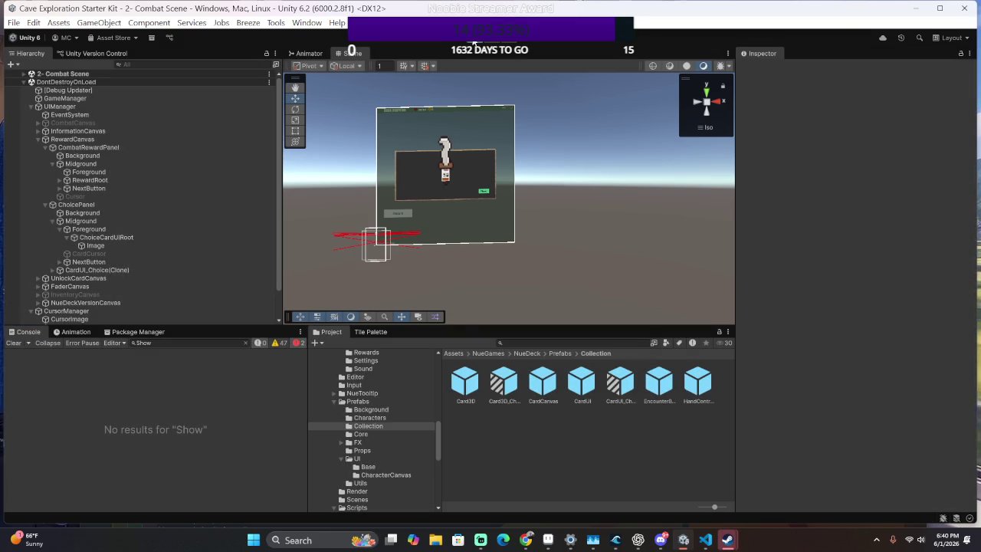
# Play the game again to test the restored cursorArea null check.
pyautogui.click(474, 43)
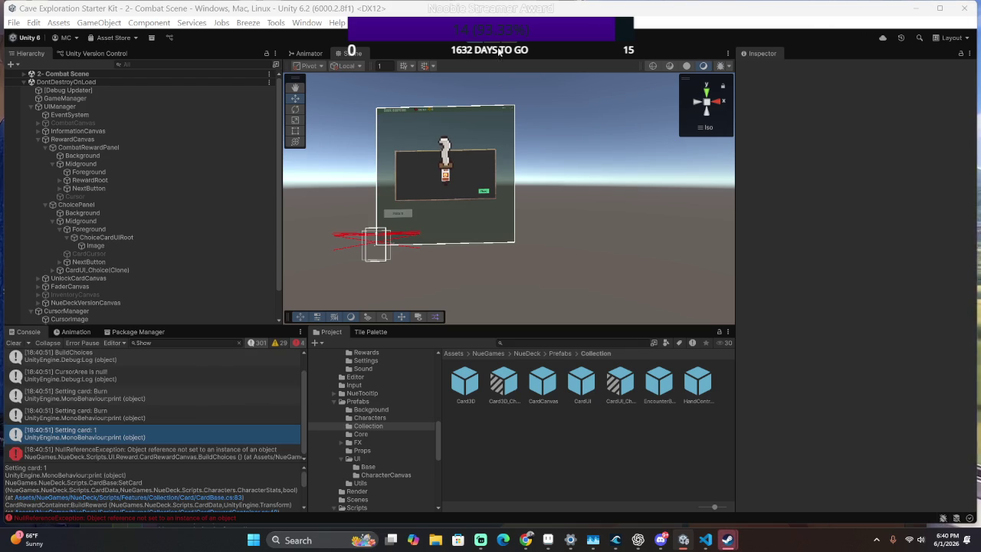
# Review the SetCard code in CardBase.cs behind the 'Setting card: 1' log.
pyautogui.doubleClick(209, 433)
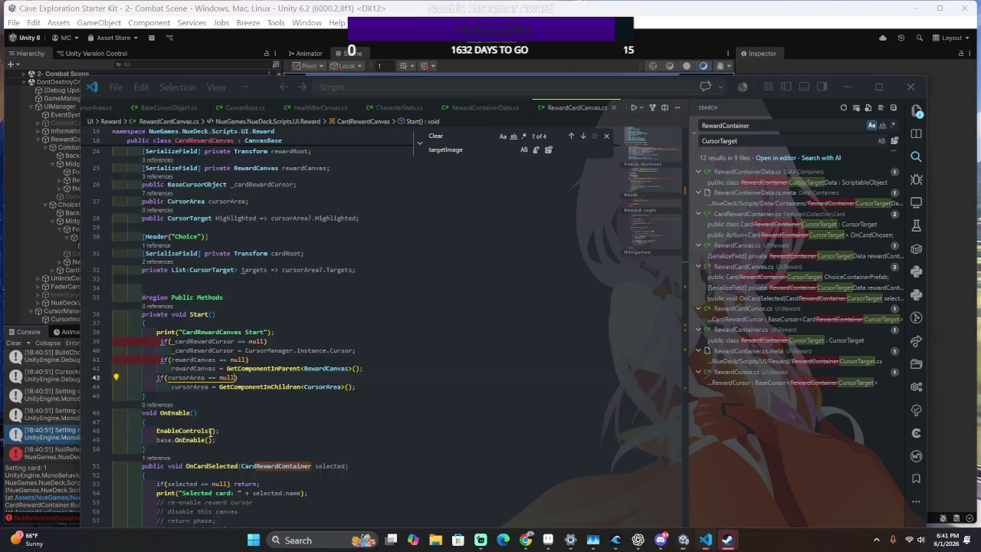
pyautogui.click(504, 419)
pyautogui.click(466, 427)
pyautogui.click(467, 405)
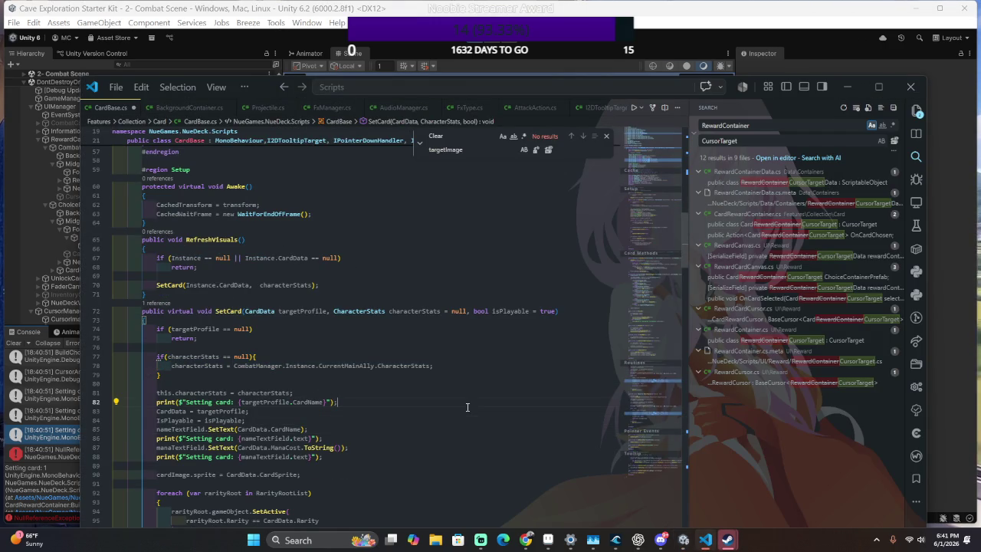
pyautogui.click(299, 402)
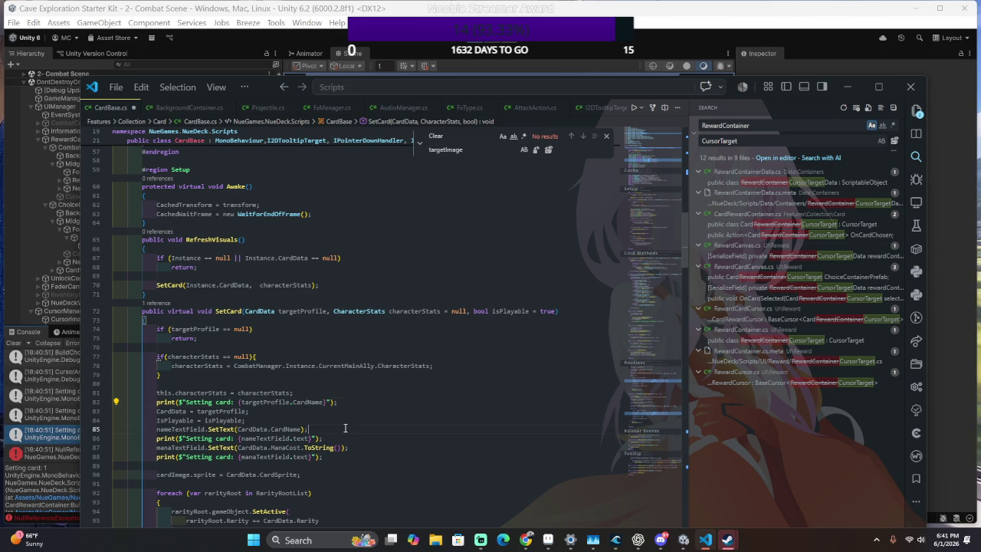
# Follow the NullReferenceException stack trace to RewardCardCanvas.cs line 114.
pyautogui.hotkey('alt', 'Tab')
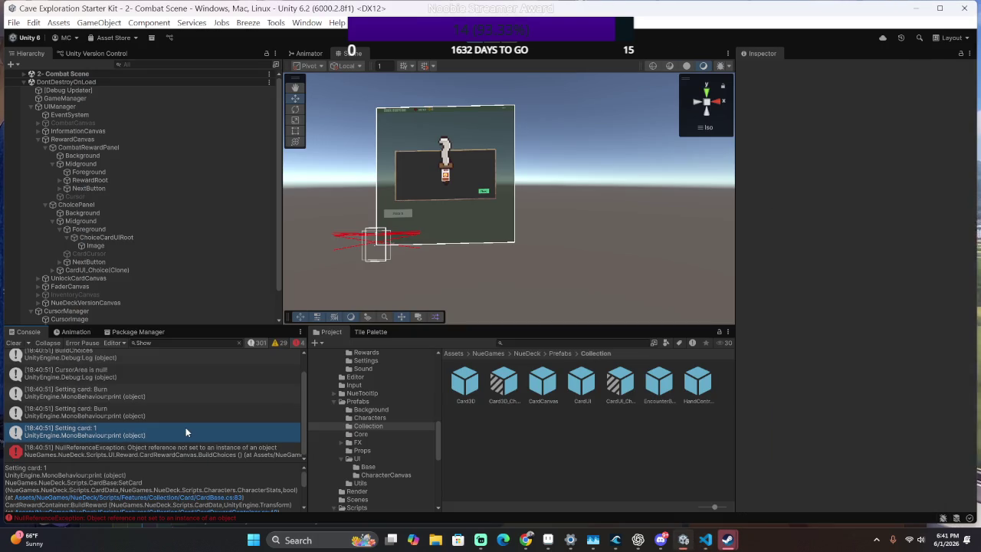
pyautogui.click(172, 451)
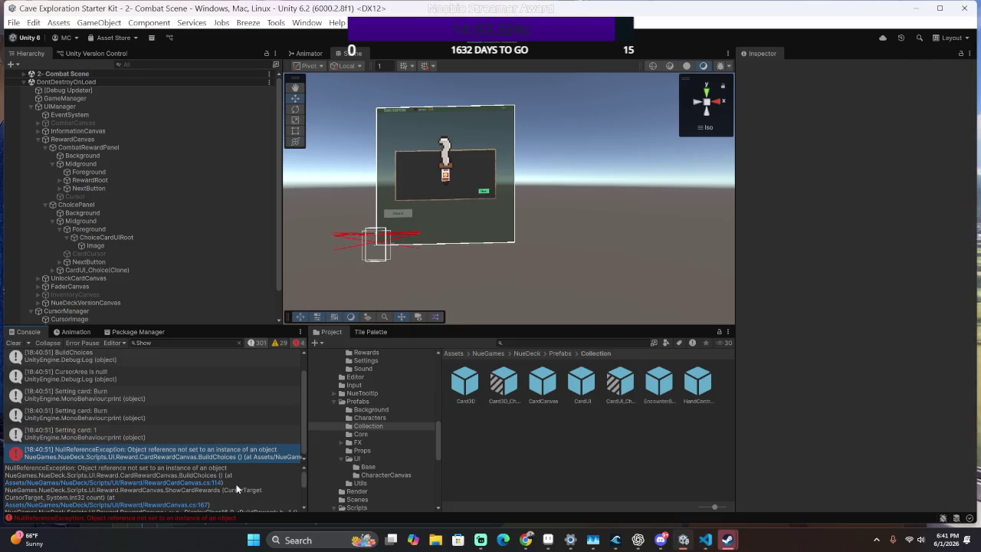
pyautogui.click(176, 483)
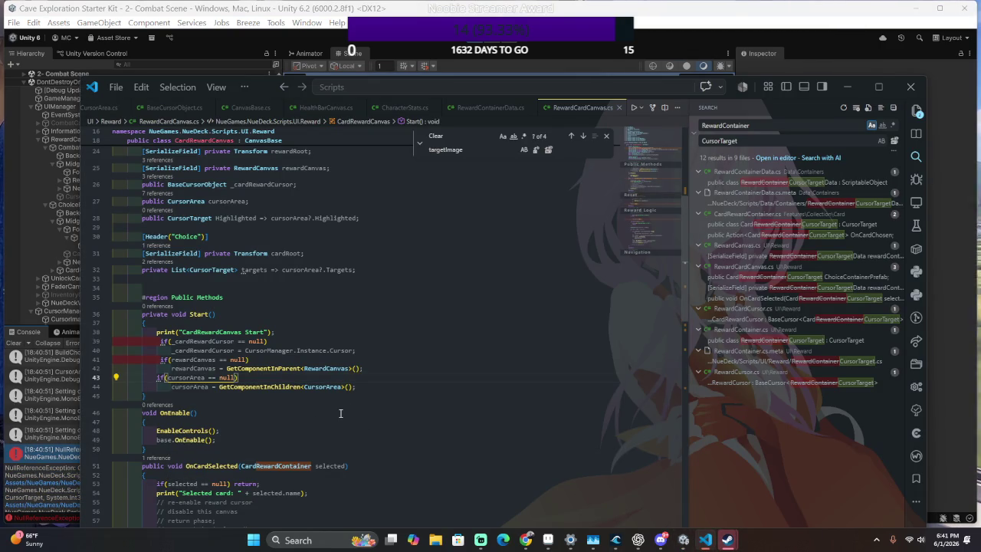
# Replace cursorArea on line 114 with GetComponentInChildren<CursorArea>() and save the script.
pyautogui.scroll(-20, 340, 414)
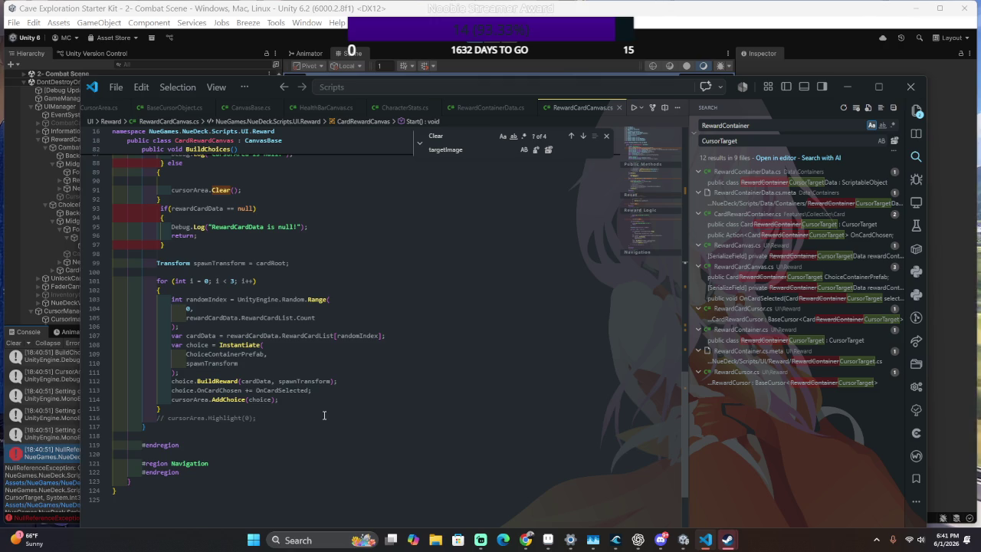
pyautogui.scroll(12, 327, 418)
pyautogui.scroll(-13, 312, 406)
pyautogui.click(192, 365)
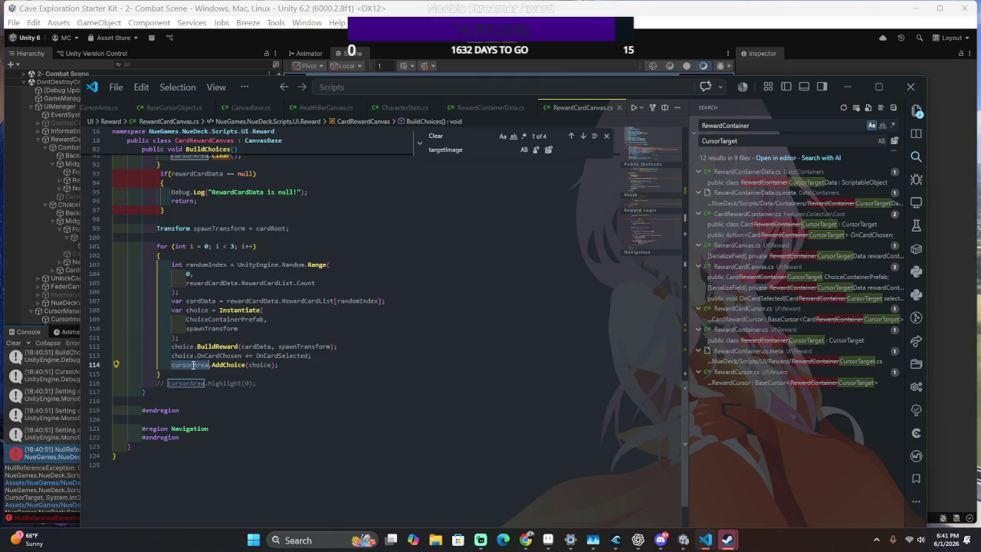
pyautogui.write('GetCompon')
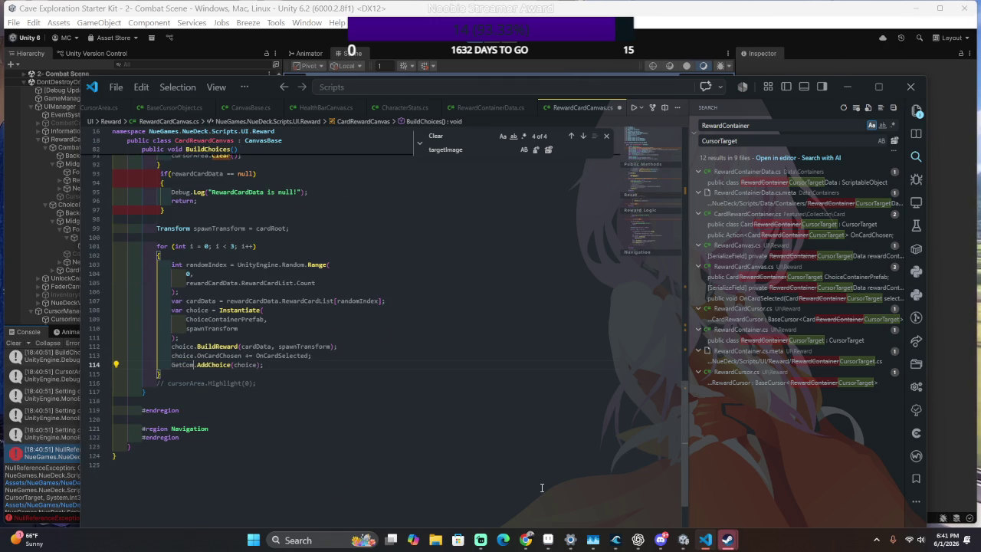
pyautogui.write('entInChil')
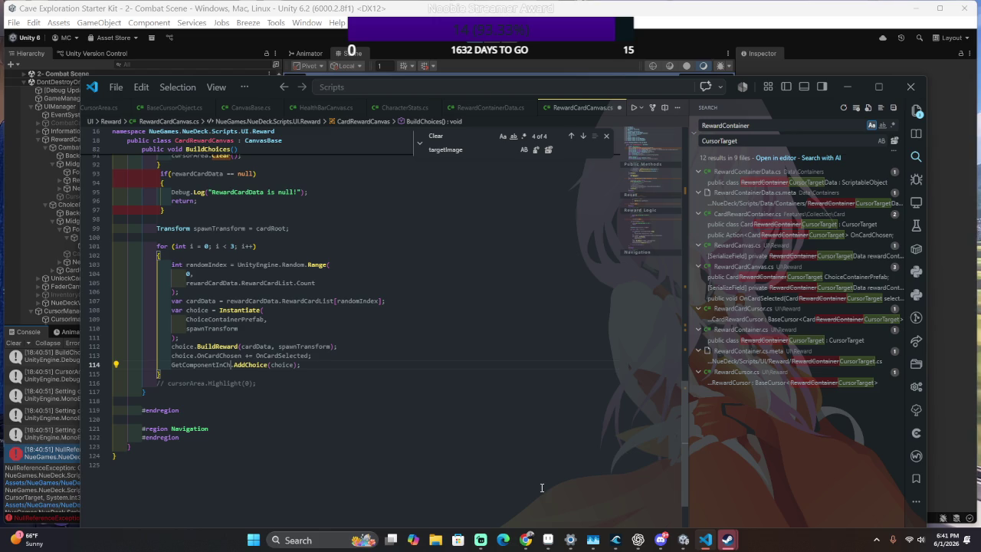
pyautogui.write('dren<CursorArea>()')
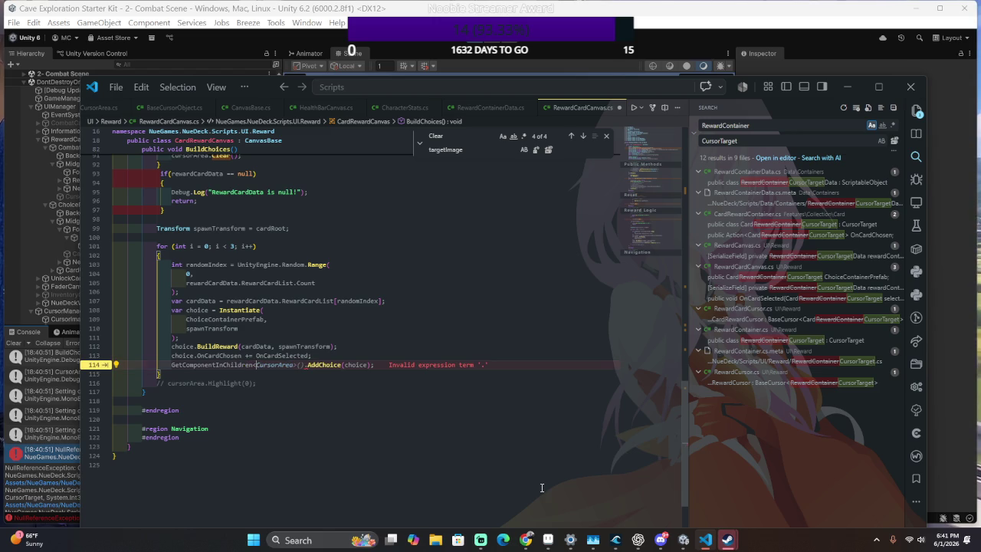
pyautogui.hotkey('ctrl', 's')
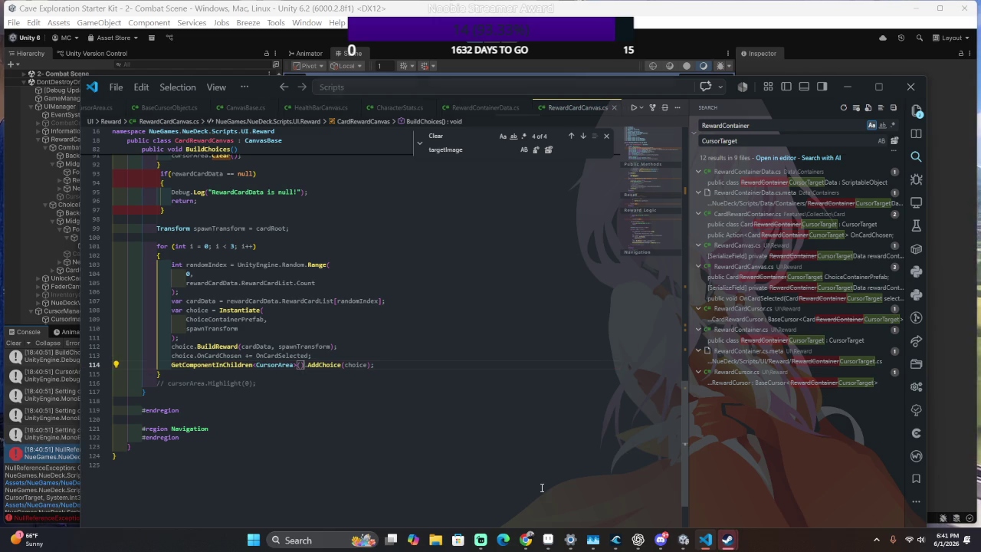
pyautogui.hotkey('alt', 'Tab')
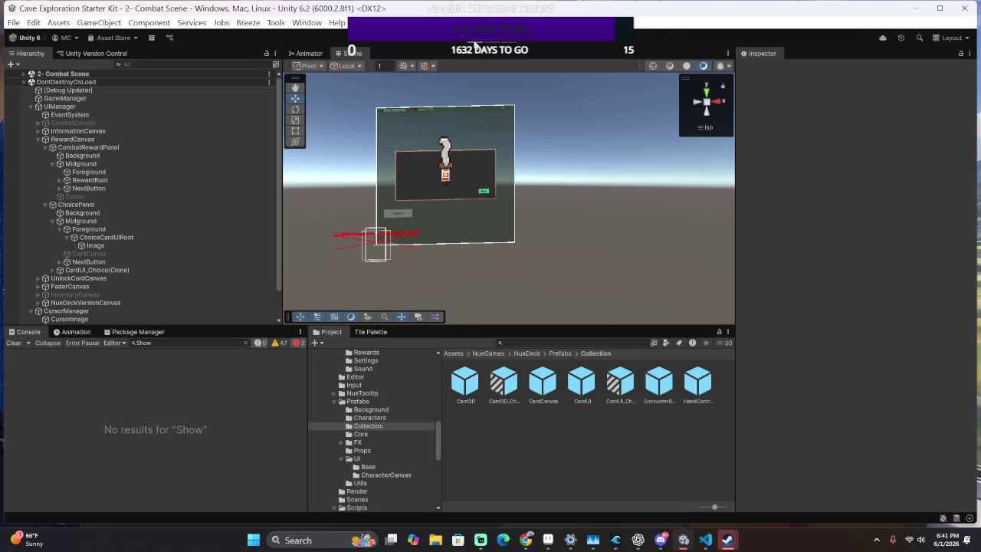
# Run the reward screen to confirm three CardUI_Choice clones and the CursorArea null warning, then stop.
pyautogui.click(476, 44)
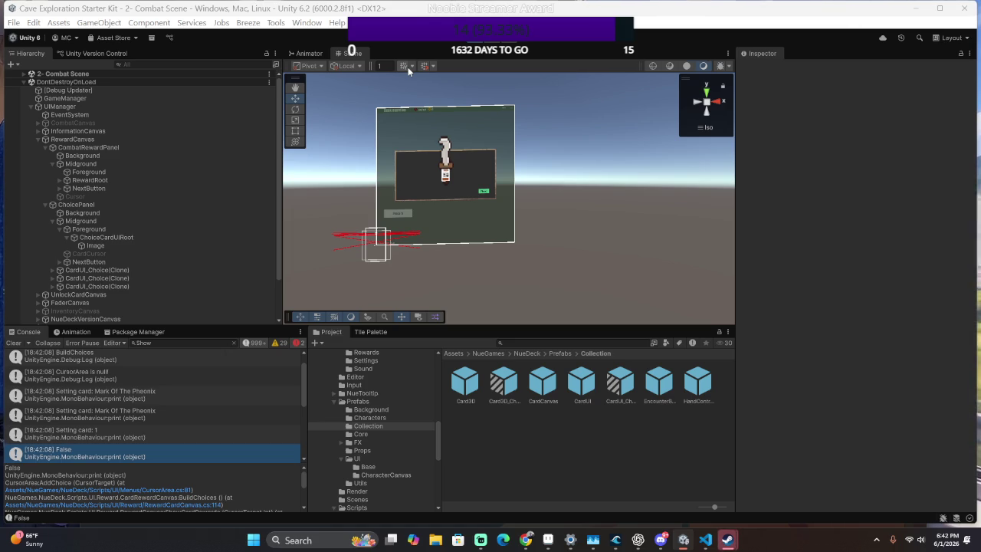
pyautogui.click(480, 38)
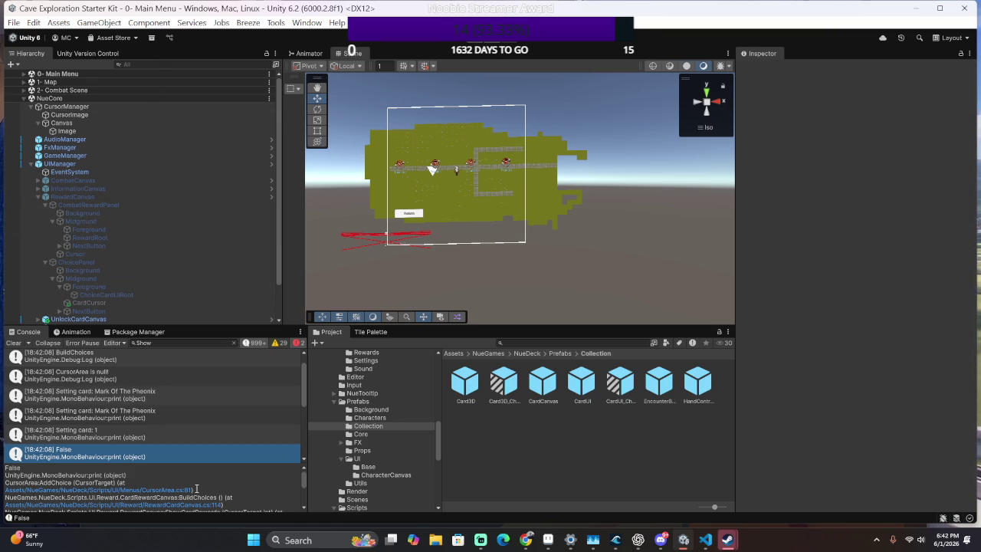
pyautogui.hotkey('ctrl', 'a')
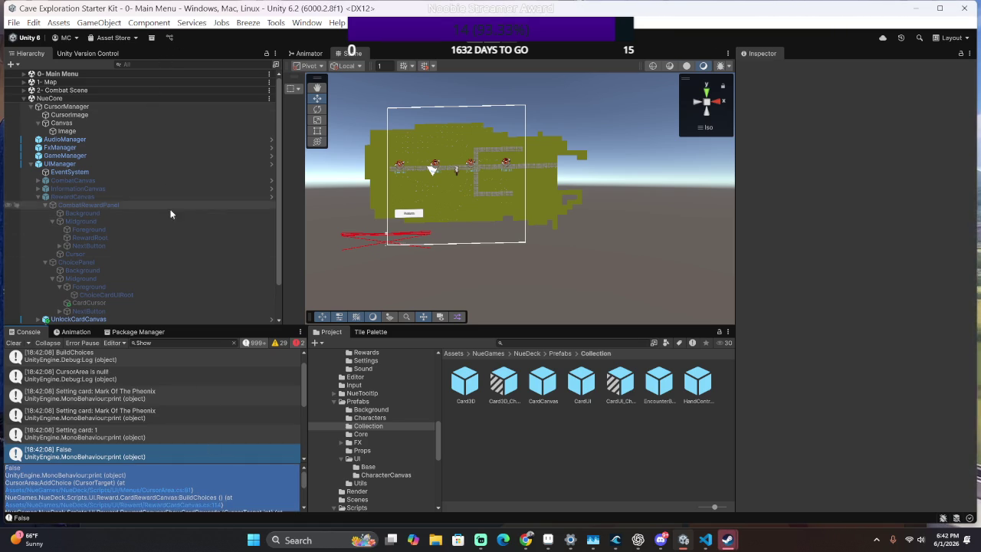
pyautogui.click(221, 487)
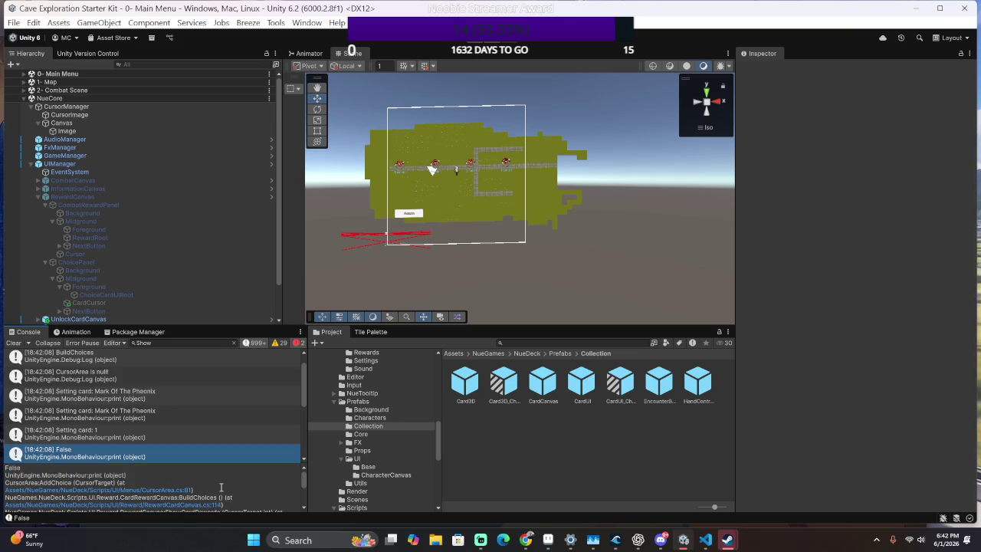
pyautogui.click(184, 491)
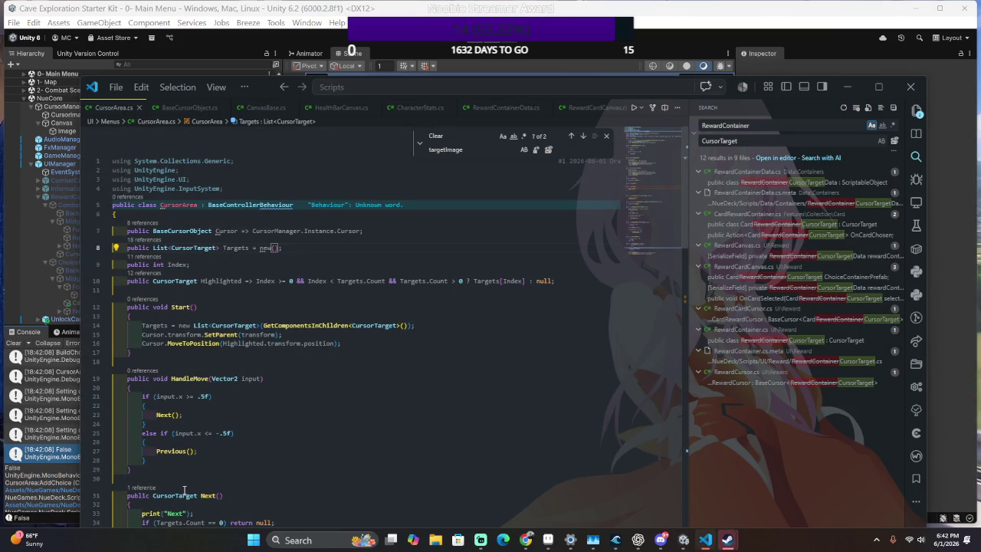
pyautogui.hotkey('alt', 'Tab')
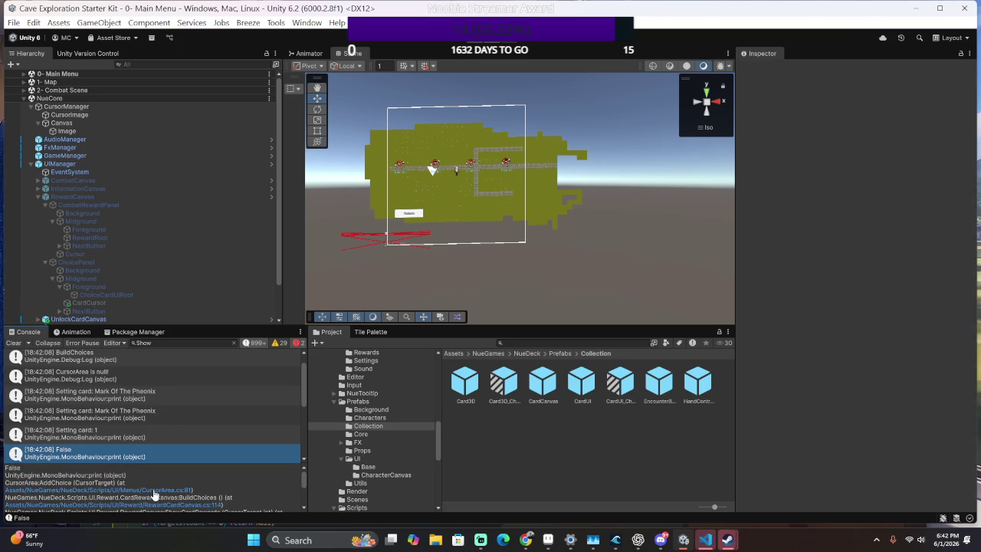
pyautogui.click(154, 491)
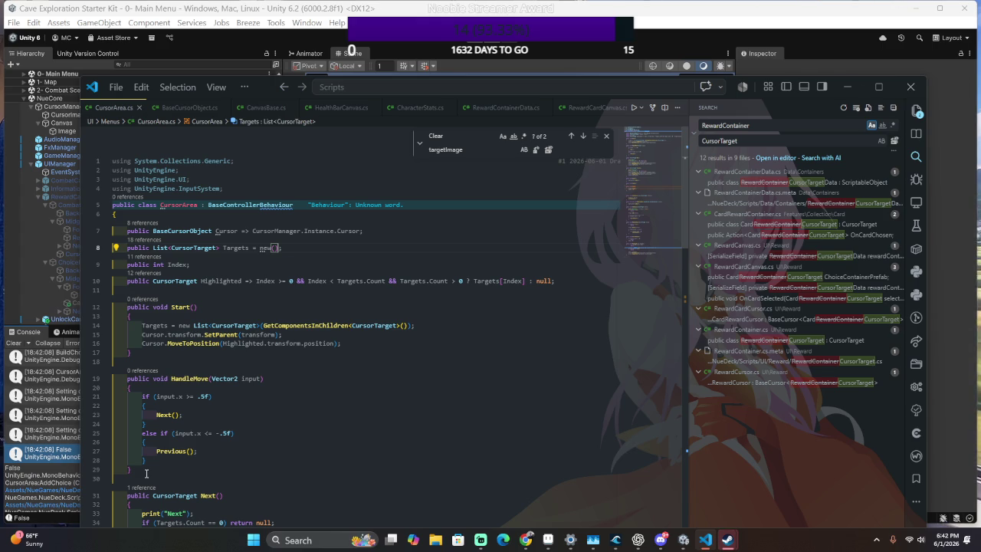
pyautogui.scroll(-5, 144, 465)
pyautogui.scroll(4, 207, 410)
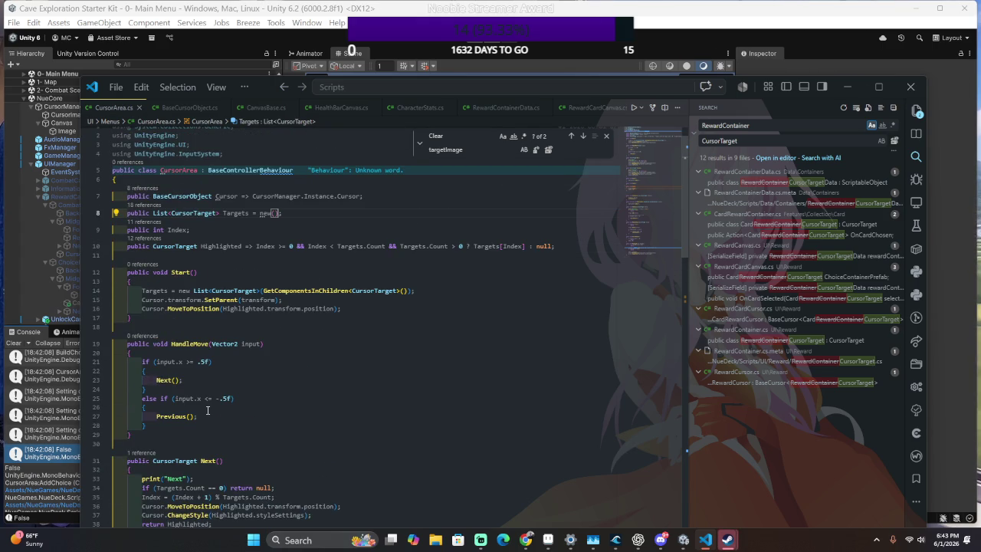
pyautogui.scroll(-17, 190, 412)
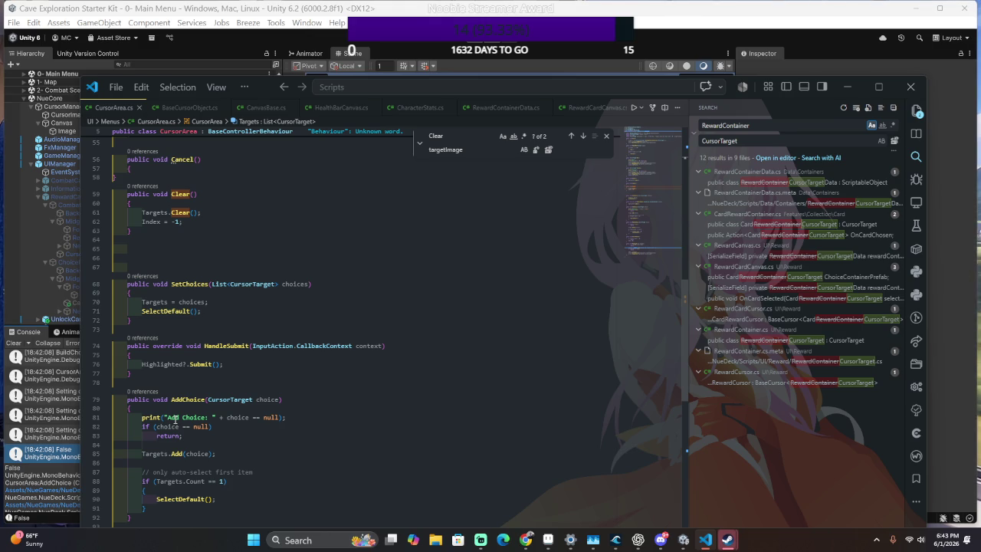
pyautogui.scroll(-10, 175, 419)
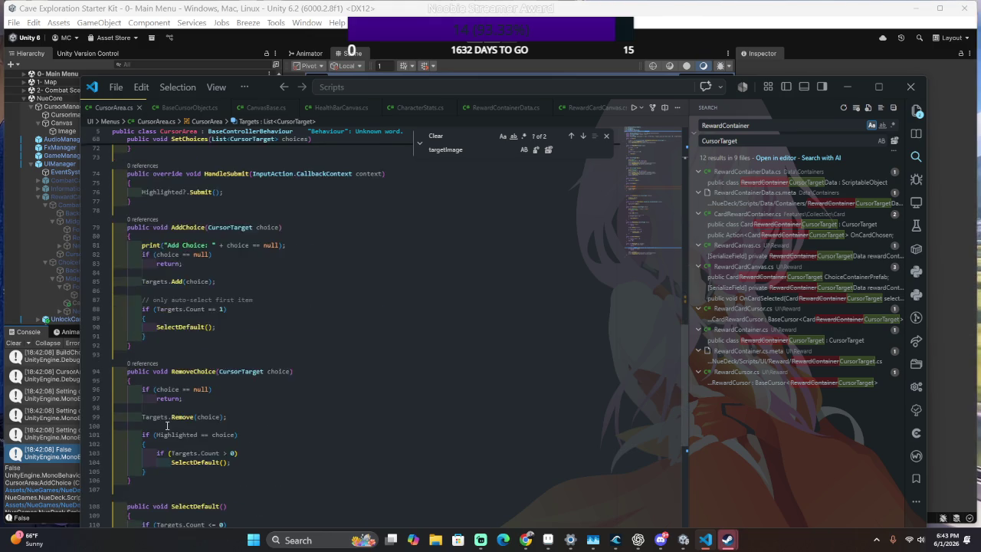
pyautogui.hotkey('alt', 'Tab')
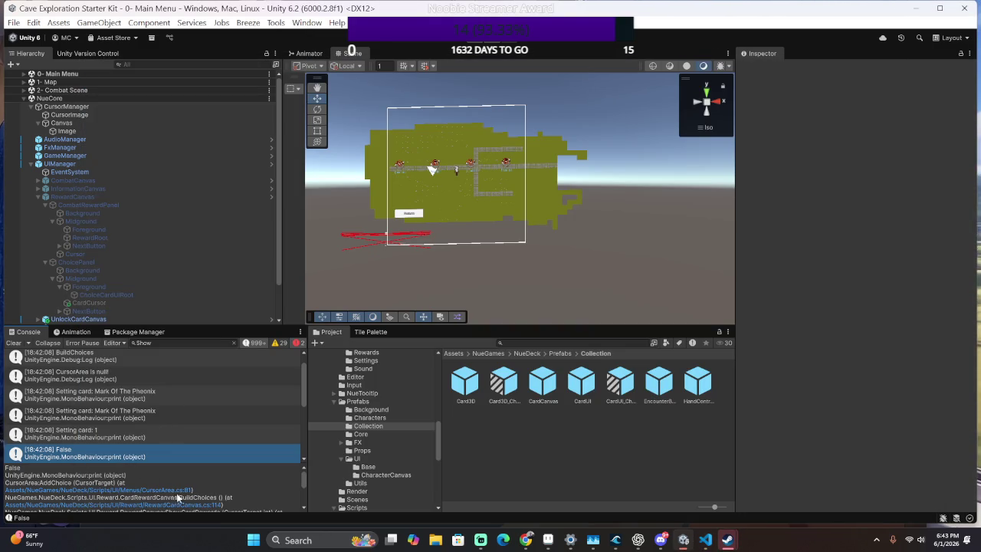
pyautogui.click(195, 486)
pyautogui.click(217, 490)
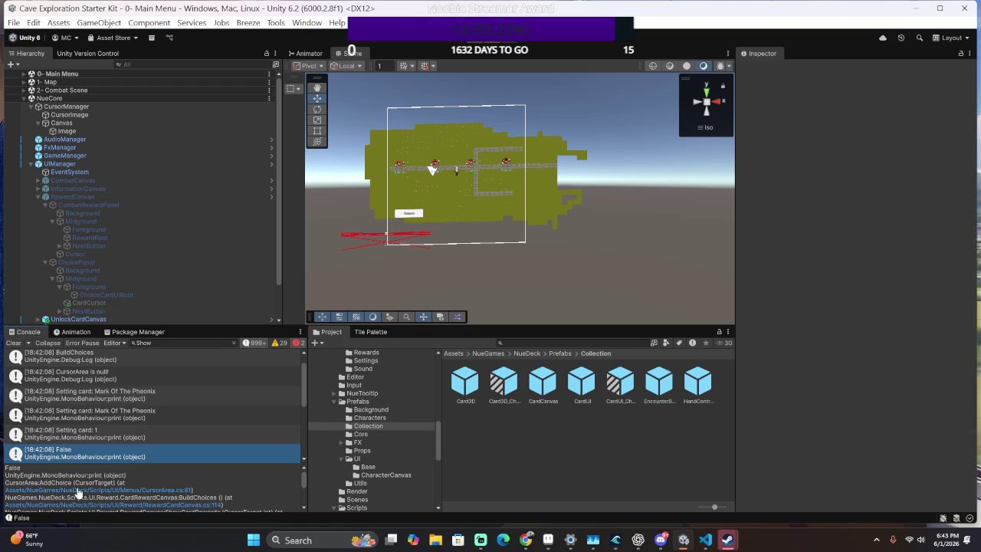
pyautogui.click(71, 490)
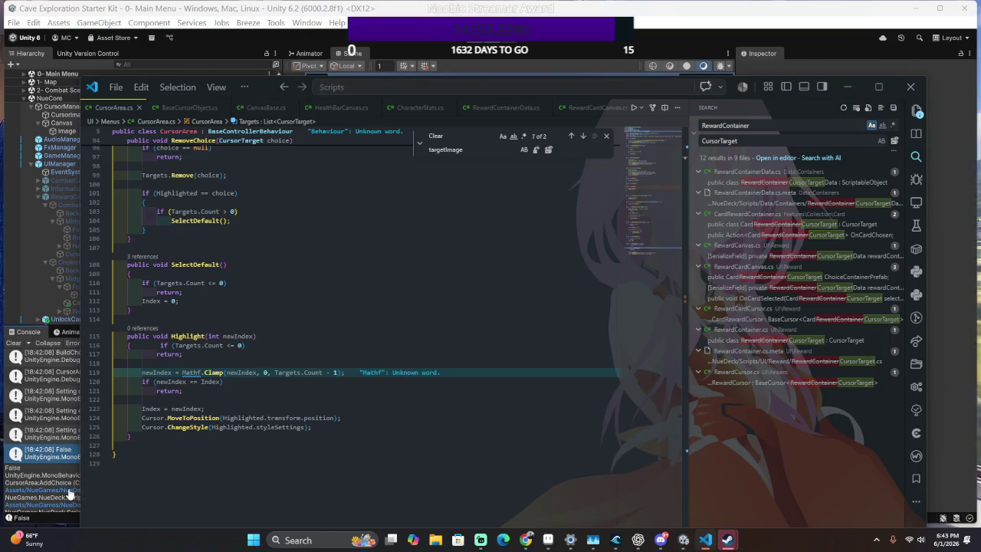
pyautogui.hotkey('alt', 'Tab')
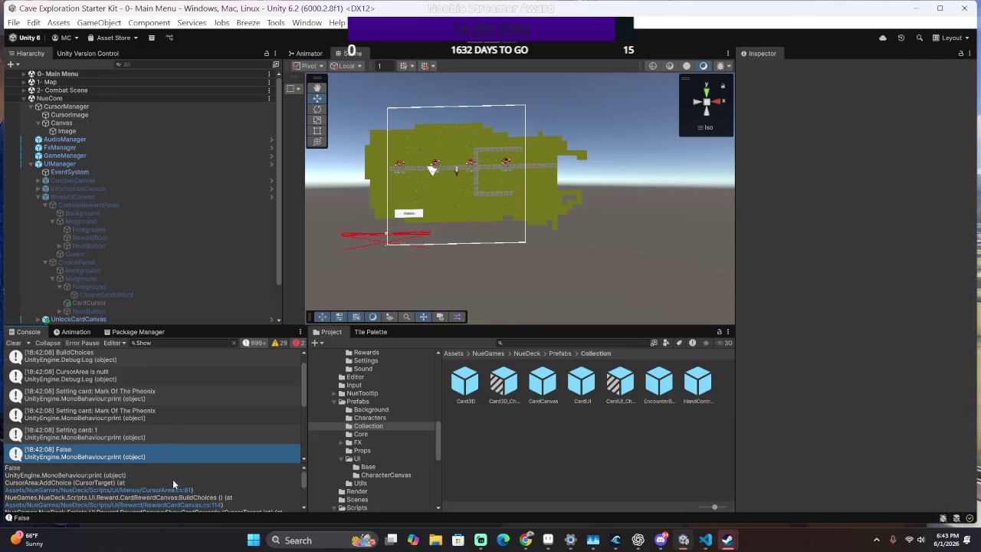
# Inspect the Knife Stance log's stack trace in the Console.
pyautogui.scroll(-3, 171, 421)
pyautogui.click(170, 414)
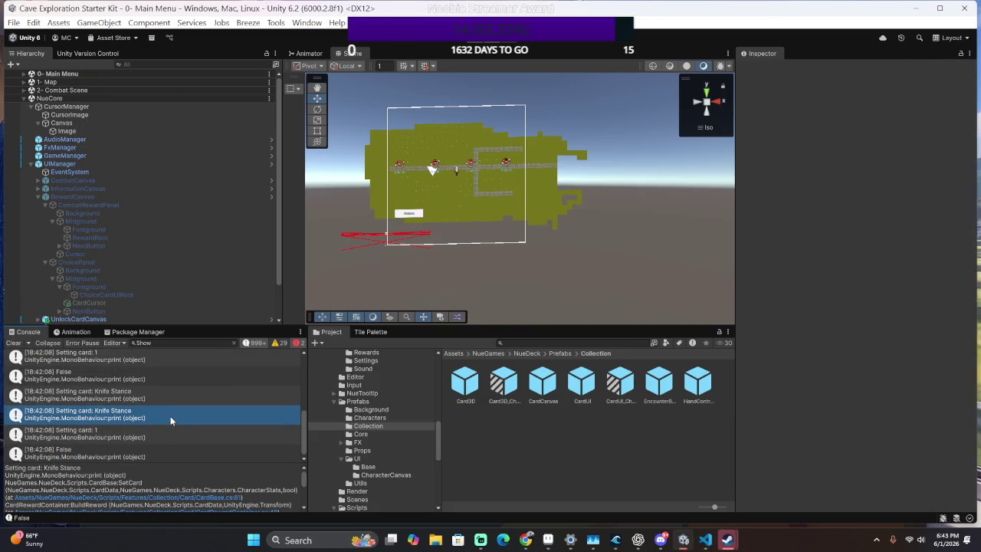
pyautogui.click(301, 343)
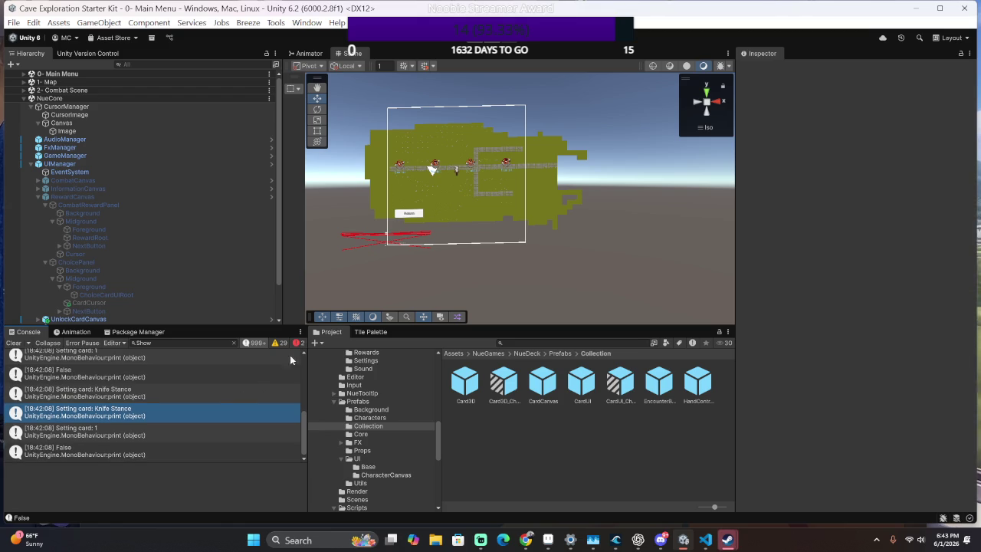
pyautogui.scroll(1, 284, 361)
pyautogui.scroll(-1, 295, 355)
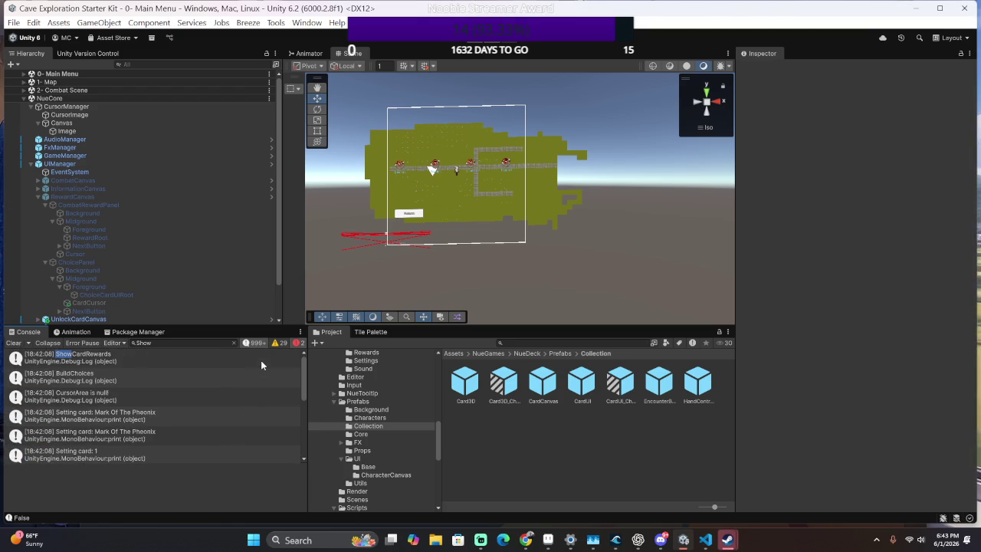
# Hide and re-show the Console's info messages, then stop the rerun showing three CardUI_Choice clones.
pyautogui.click(263, 344)
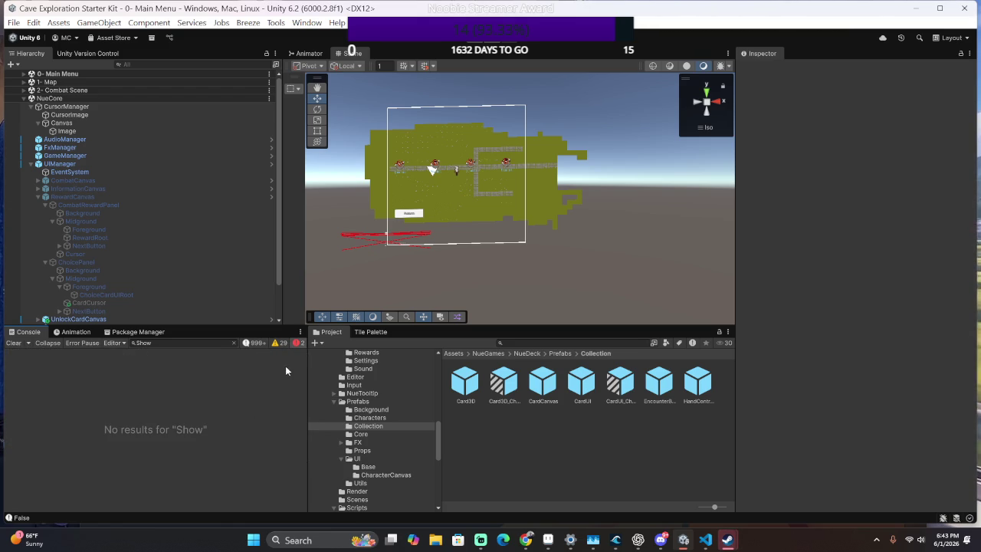
pyautogui.click(257, 345)
pyautogui.click(247, 406)
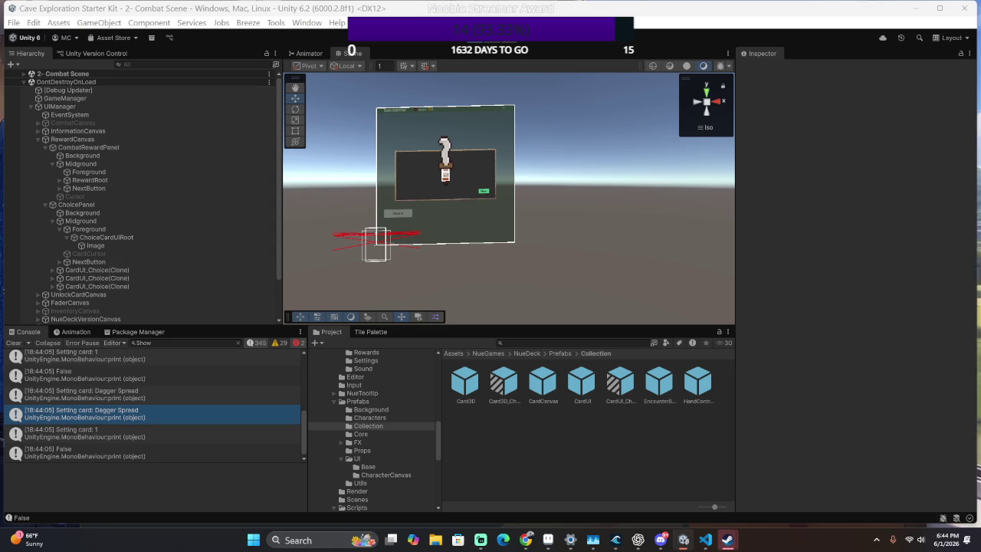
pyautogui.hotkey('ctrl', 'p')
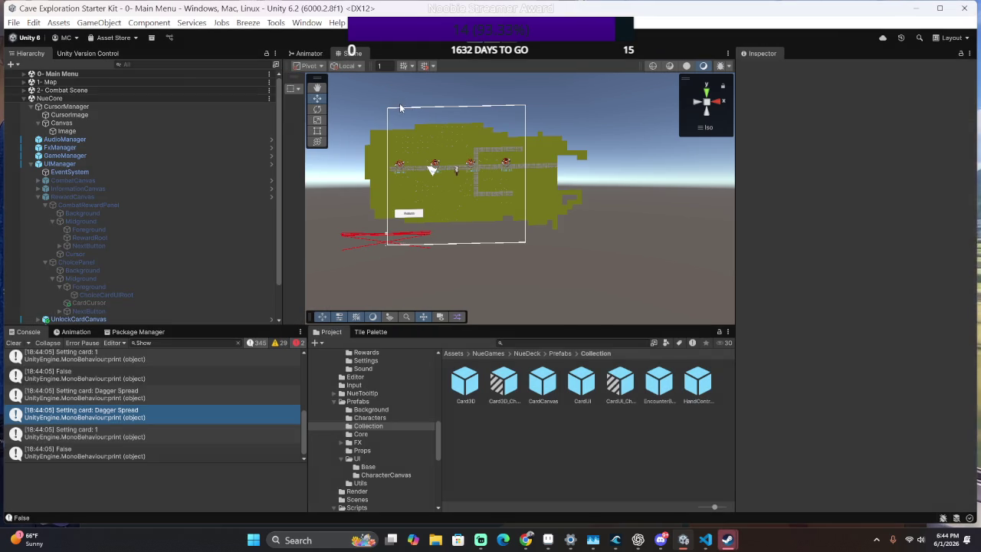